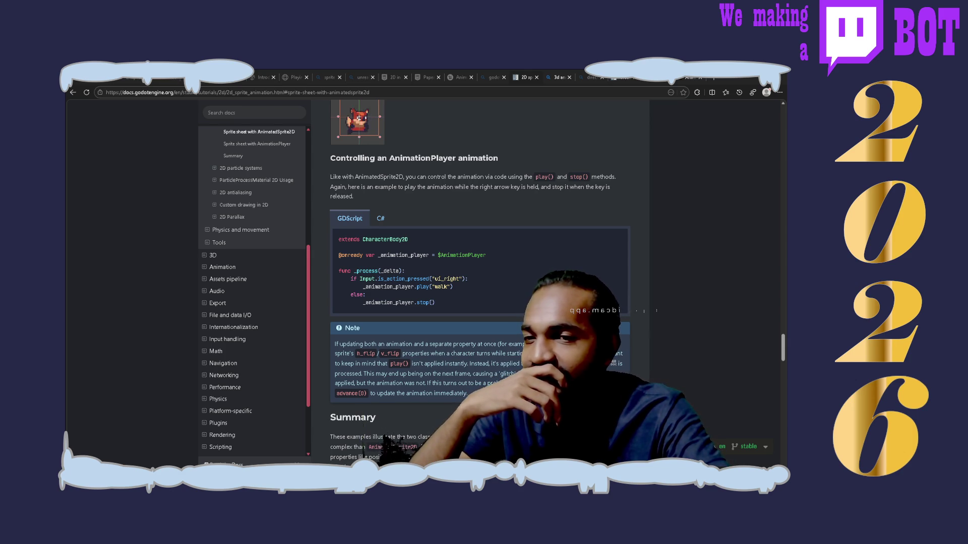
- Focus the browser and scroll through the Godot Docs sidebar
{"action": "left_click", "coordinate": [736, 186]}
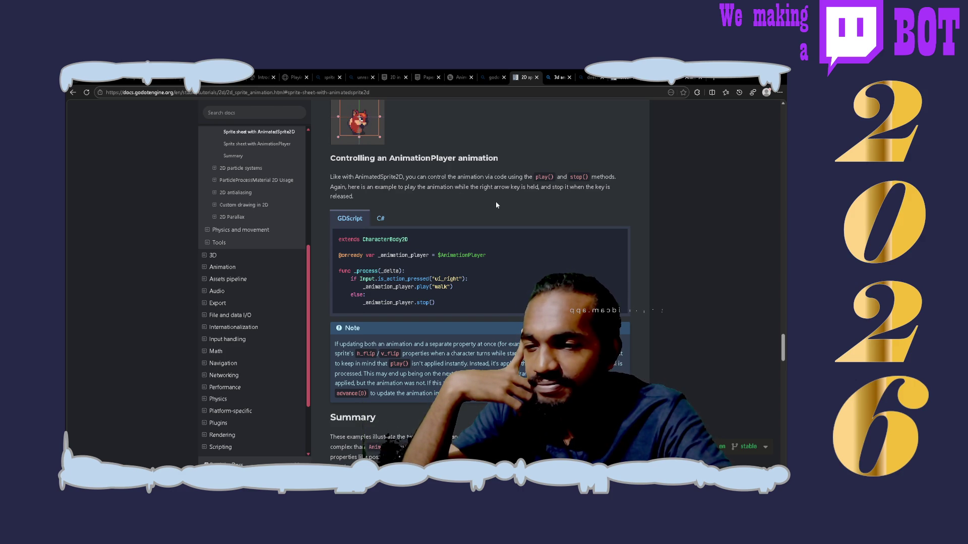
{"action": "scroll", "coordinate": [496, 205], "scroll_direction": "down", "scroll_amount": 3}
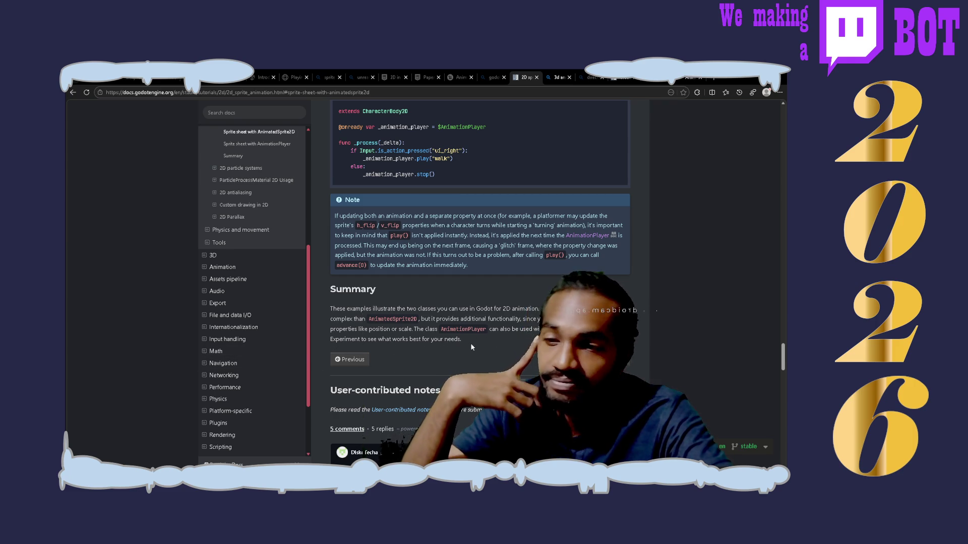
{"action": "scroll", "coordinate": [471, 347], "scroll_direction": "up", "scroll_amount": 3}
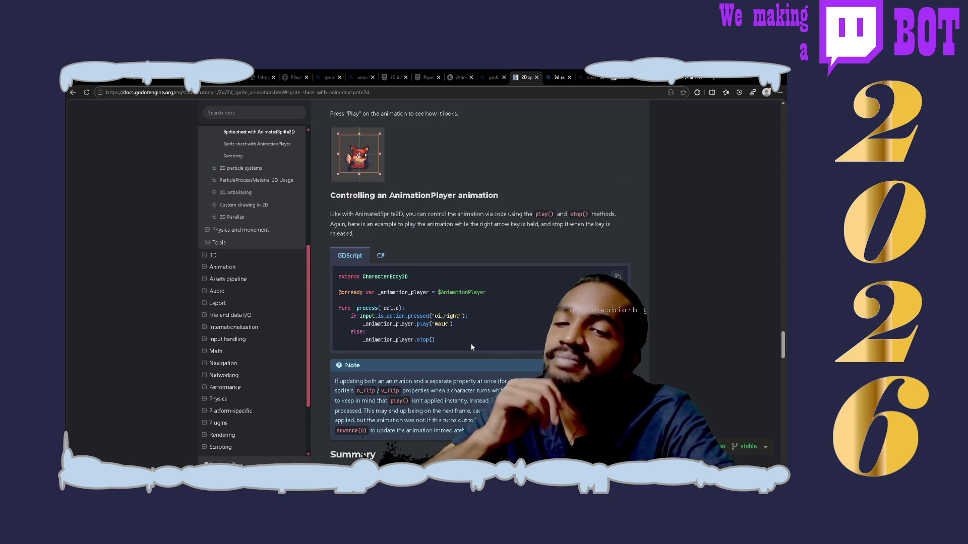
{"action": "scroll", "coordinate": [471, 346], "scroll_direction": "up", "scroll_amount": 2}
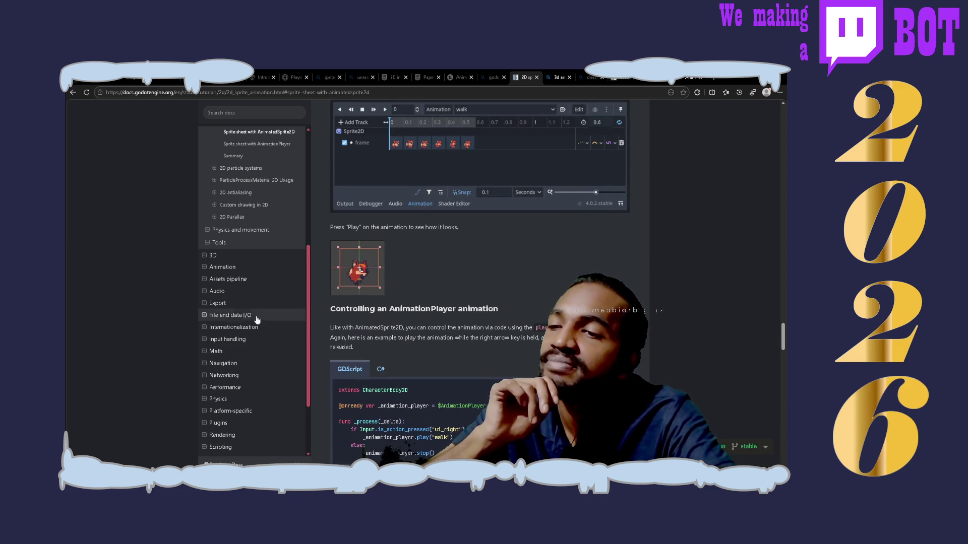
{"action": "scroll", "coordinate": [252, 321], "scroll_direction": "up", "scroll_amount": 2}
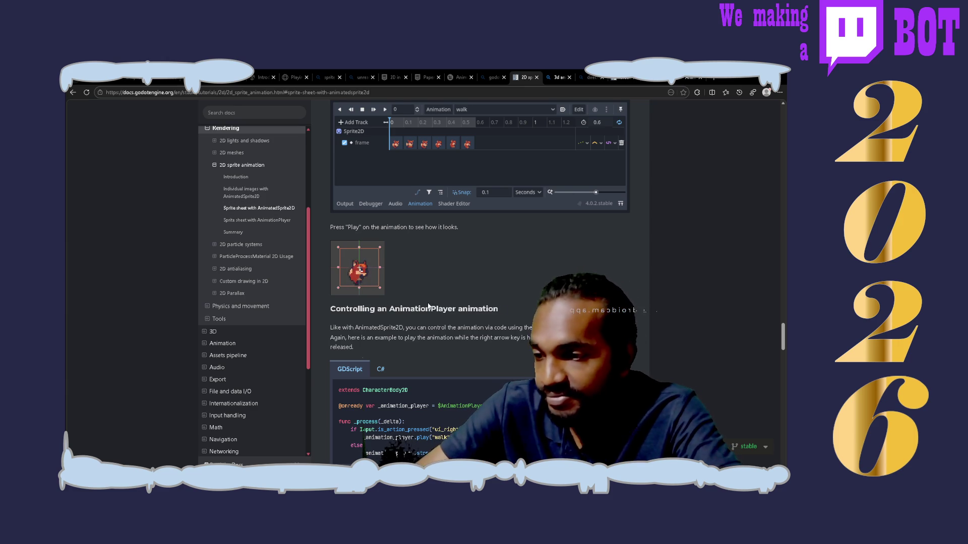
- Open 'Custom drawing in 2D' and read down to its Antialiased drawing and Tools sections
{"action": "left_click", "coordinate": [273, 280]}
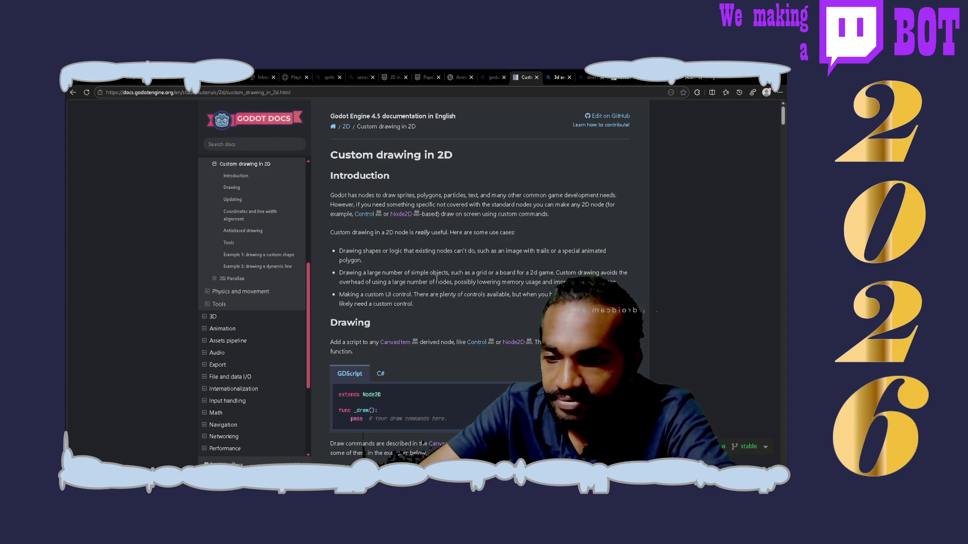
{"action": "scroll", "coordinate": [436, 277], "scroll_direction": "down", "scroll_amount": 3}
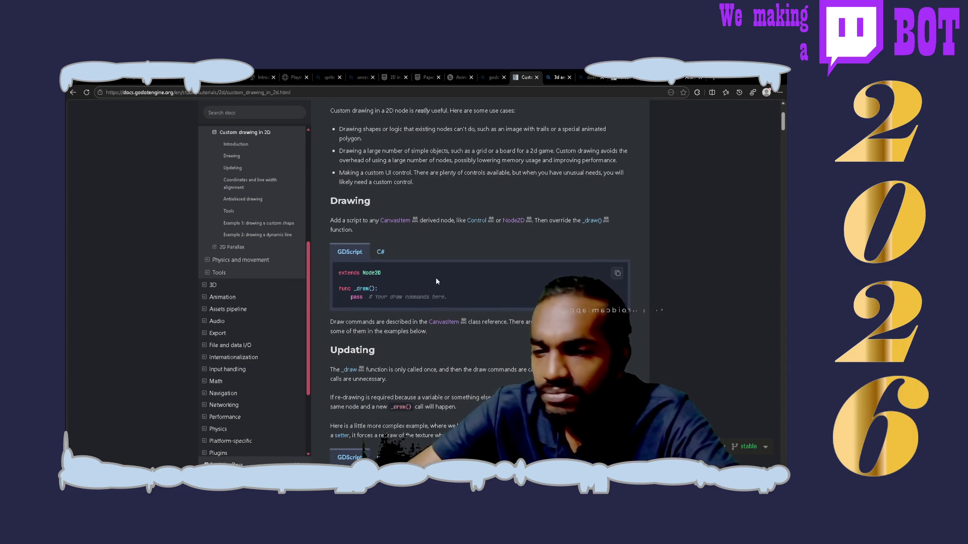
{"action": "scroll", "coordinate": [436, 281], "scroll_direction": "down", "scroll_amount": 2}
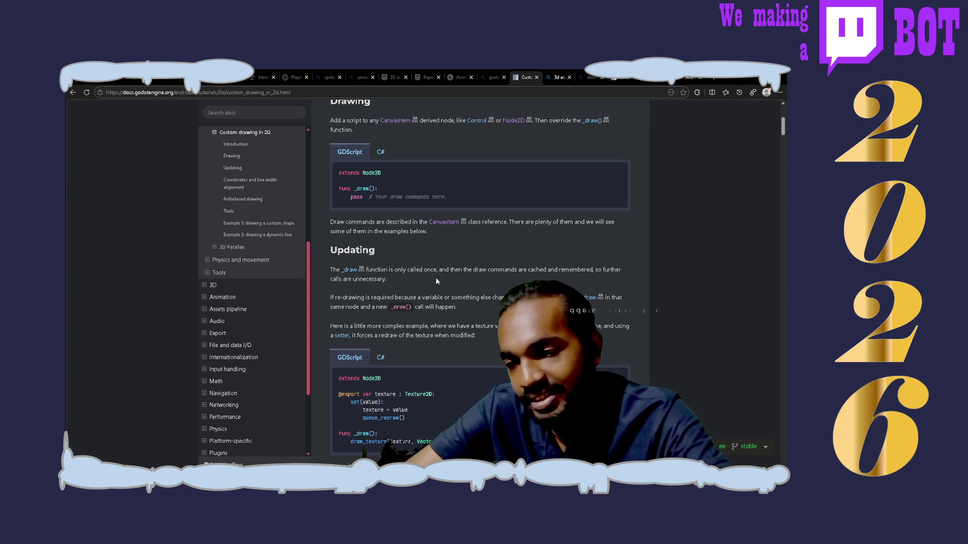
{"action": "scroll", "coordinate": [437, 280], "scroll_direction": "down", "scroll_amount": 3}
{"action": "scroll", "coordinate": [436, 281], "scroll_direction": "down", "scroll_amount": 2}
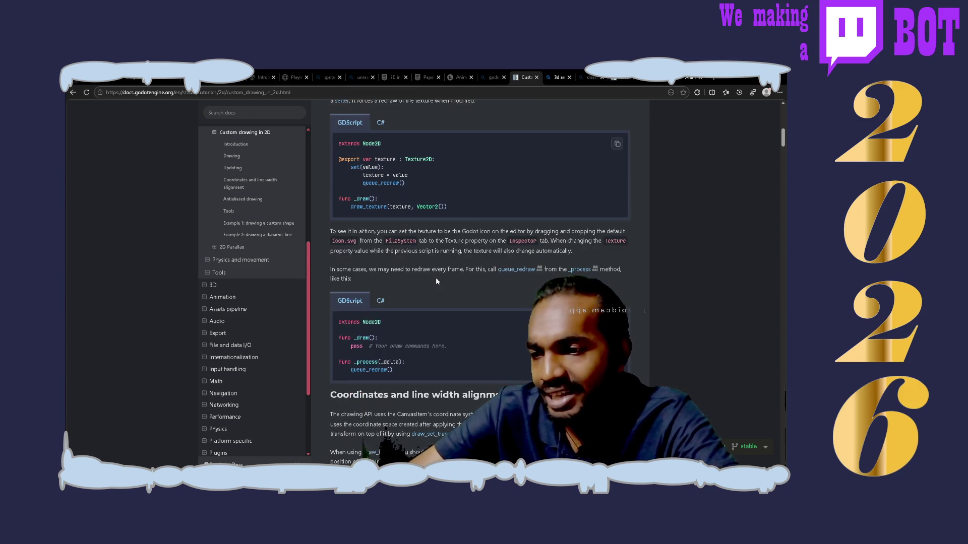
{"action": "scroll", "coordinate": [436, 281], "scroll_direction": "up", "scroll_amount": 1}
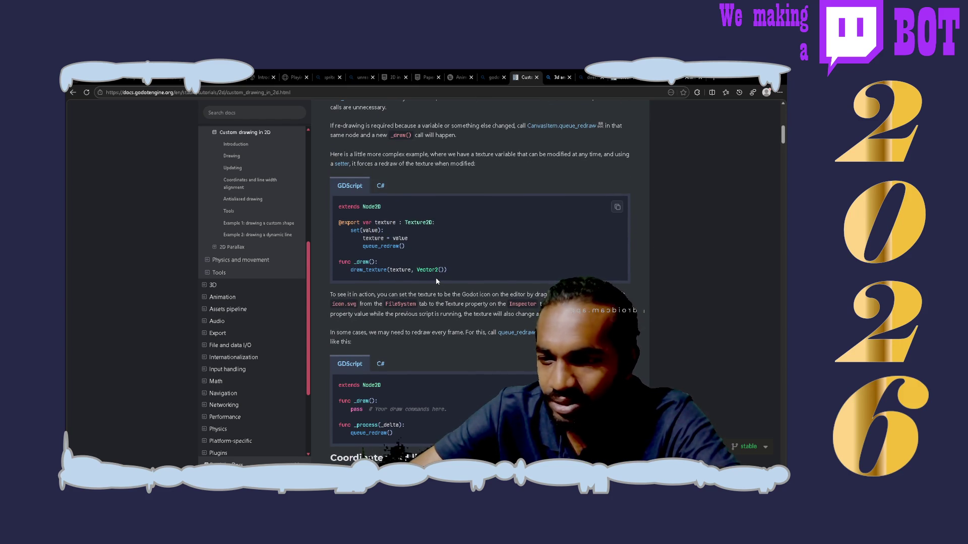
{"action": "scroll", "coordinate": [437, 281], "scroll_direction": "down", "scroll_amount": 1}
{"action": "scroll", "coordinate": [436, 281], "scroll_direction": "down", "scroll_amount": 3}
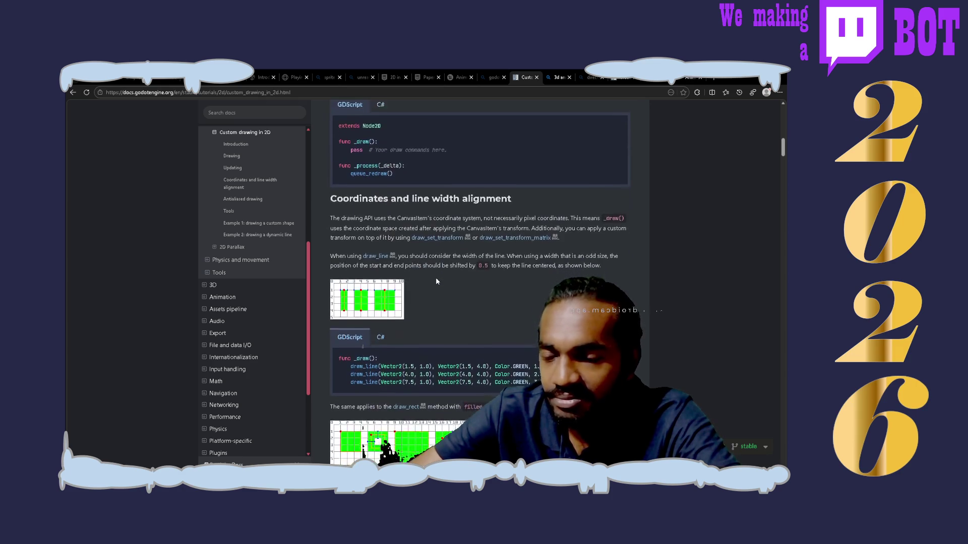
{"action": "scroll", "coordinate": [437, 281], "scroll_direction": "down", "scroll_amount": 3}
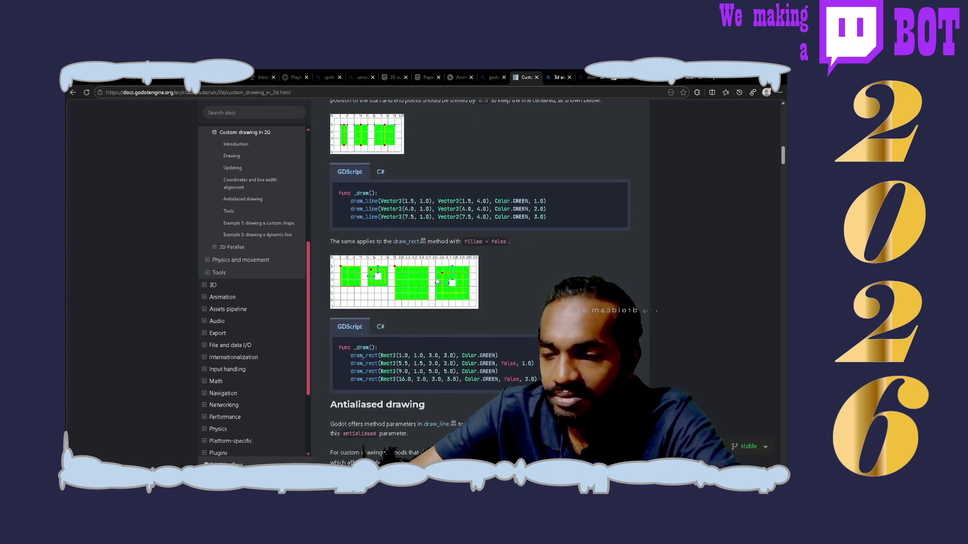
{"action": "scroll", "coordinate": [436, 281], "scroll_direction": "down", "scroll_amount": 4}
{"action": "scroll", "coordinate": [436, 281], "scroll_direction": "down", "scroll_amount": 2}
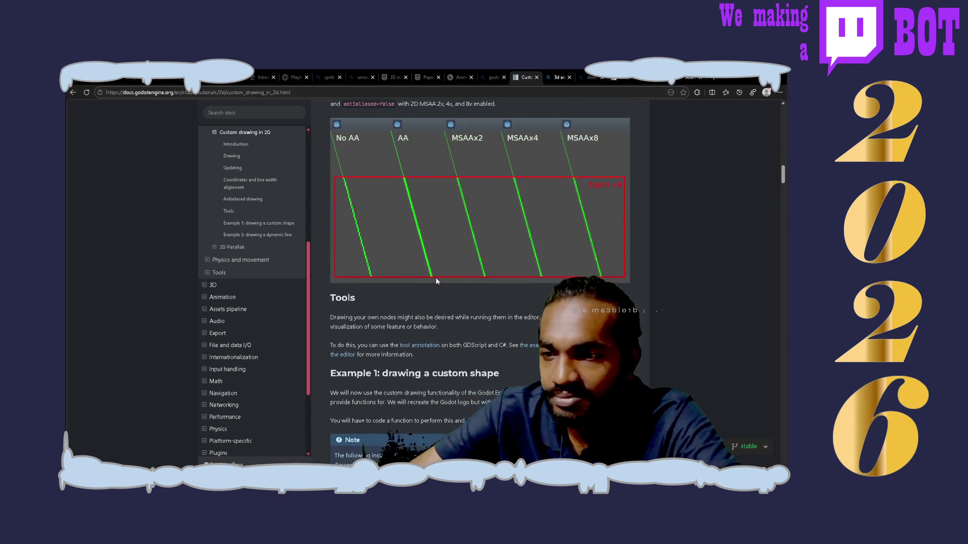
{"action": "left_click", "coordinate": [492, 75]}
- Flip through the open tabs and land on the decodedHTML 'Animations - How is it done?' post
{"action": "left_click", "coordinate": [458, 77]}
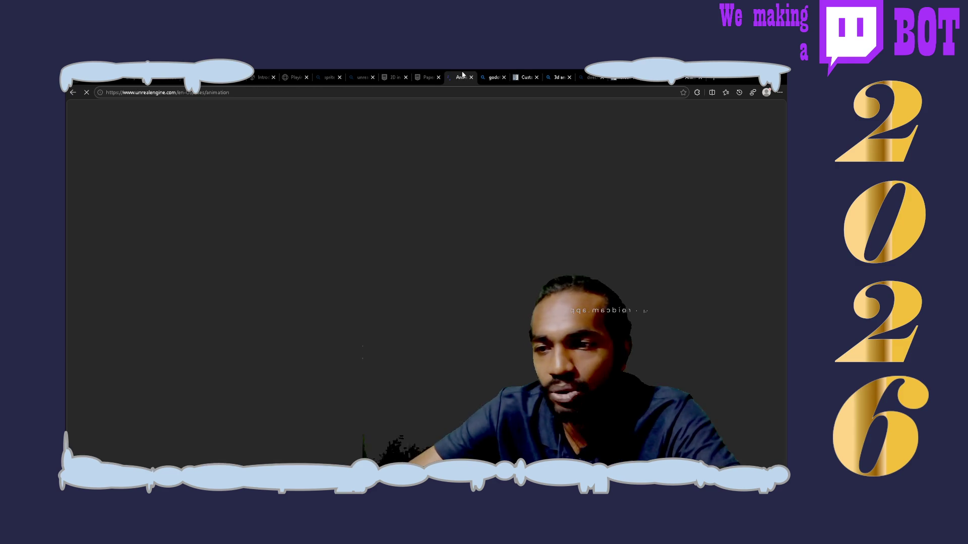
{"action": "left_click", "coordinate": [501, 78]}
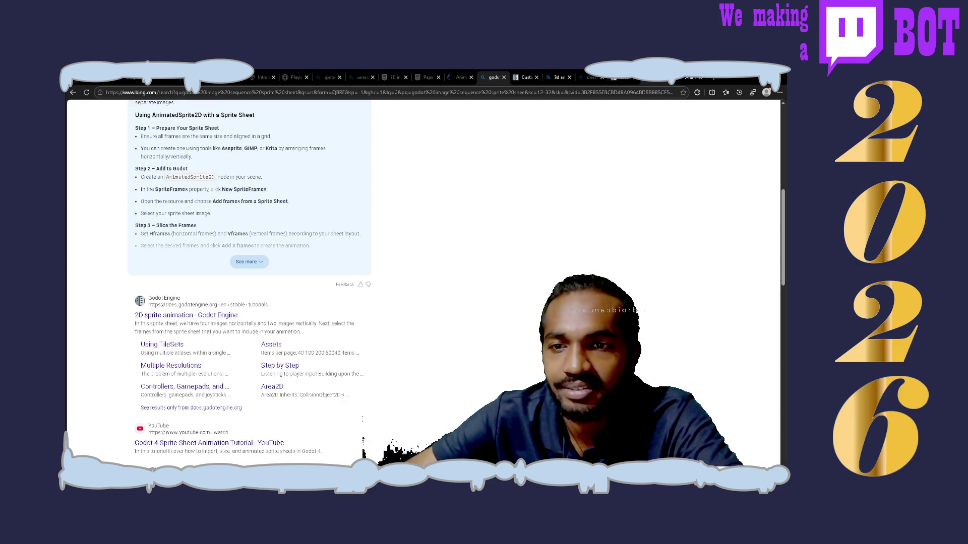
{"action": "left_click", "coordinate": [690, 77]}
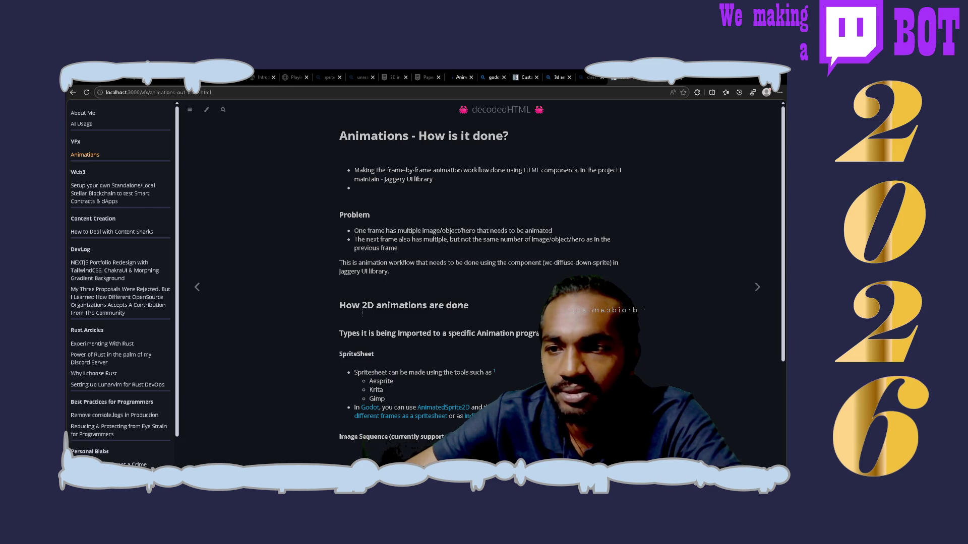
- Go back to the Bing 'godot' sprite-sheet results with the AnimatedSprite2D steps
{"action": "left_click", "coordinate": [460, 78]}
{"action": "left_click", "coordinate": [491, 76]}
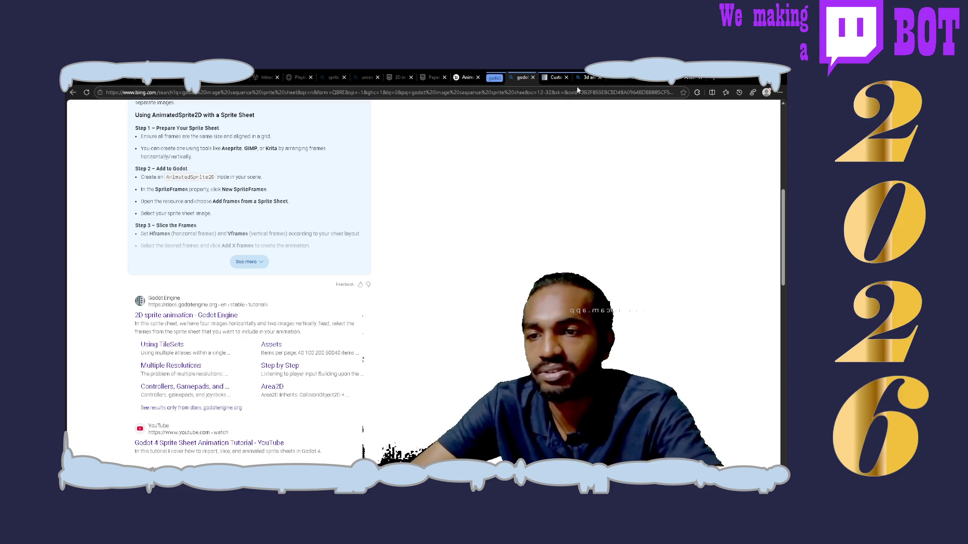
{"action": "left_click", "coordinate": [494, 78]}
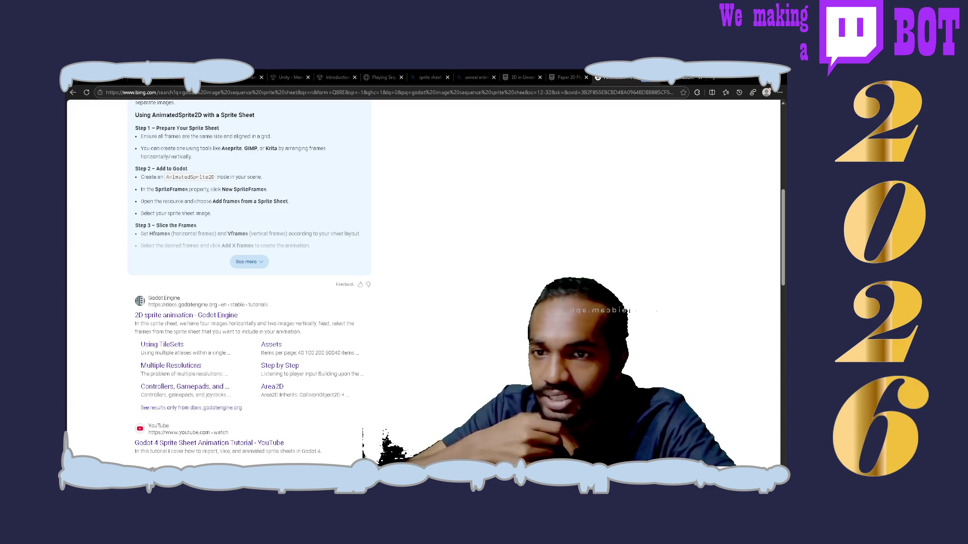
- Move with Ctrl+Tab to the Unreal Engine tabs and bring up the Paper 2D Flipbooks page
{"action": "key", "text": "ctrl+Tab"}
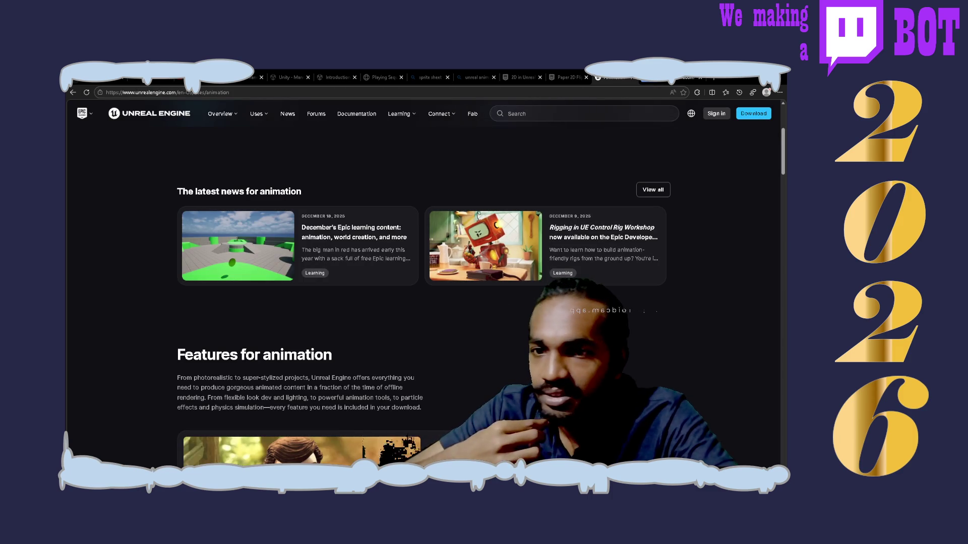
{"action": "left_click", "coordinate": [564, 77]}
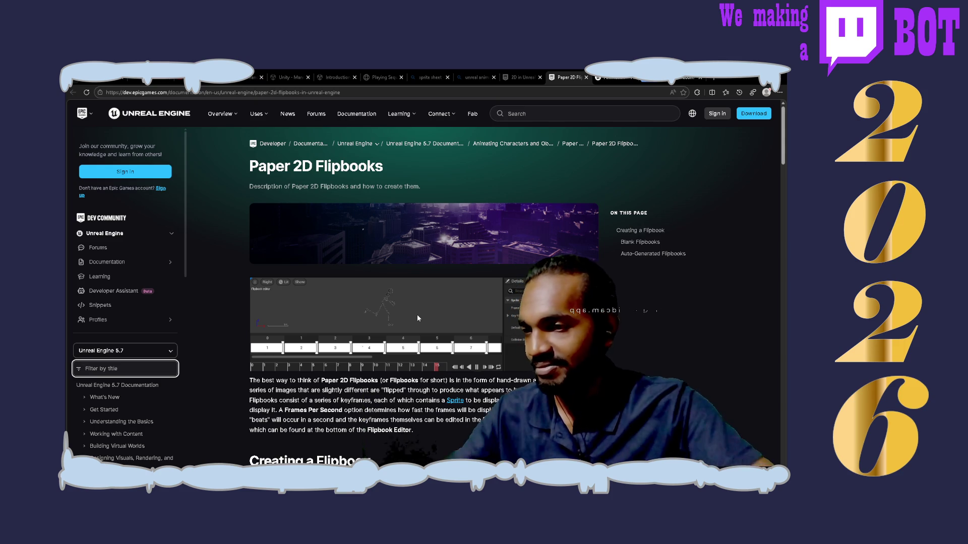
- Switch to the '2D in Unreal Engine' documentation tab
{"action": "left_click", "coordinate": [530, 74]}
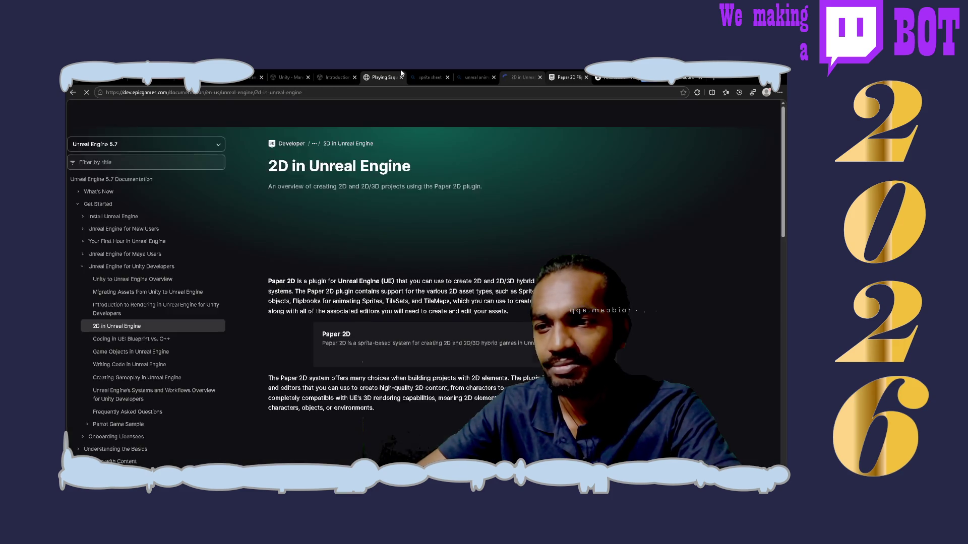
- View Unity's 'Playing Sequential Images' docs, then go back to the Paper 2D Flipbooks tab
{"action": "left_click", "coordinate": [402, 74]}
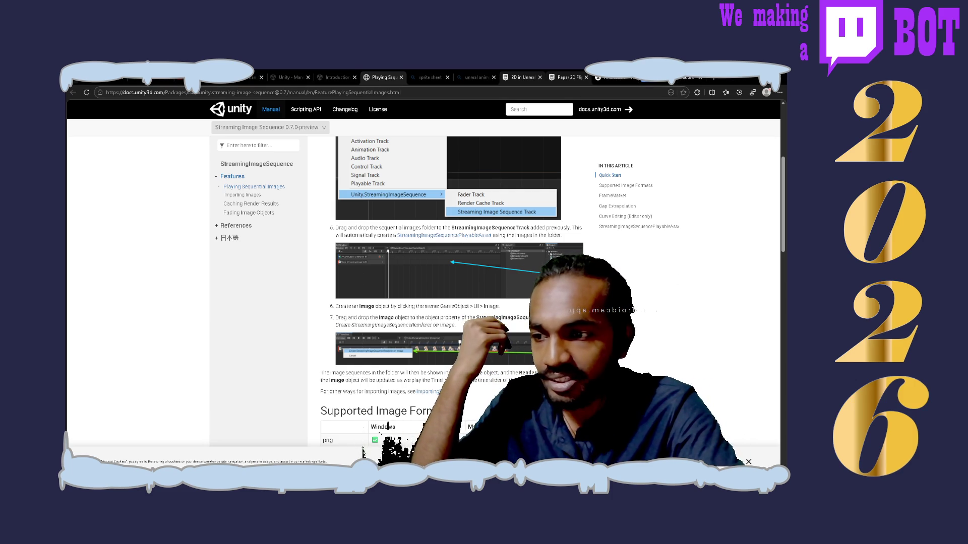
{"action": "left_click", "coordinate": [557, 77]}
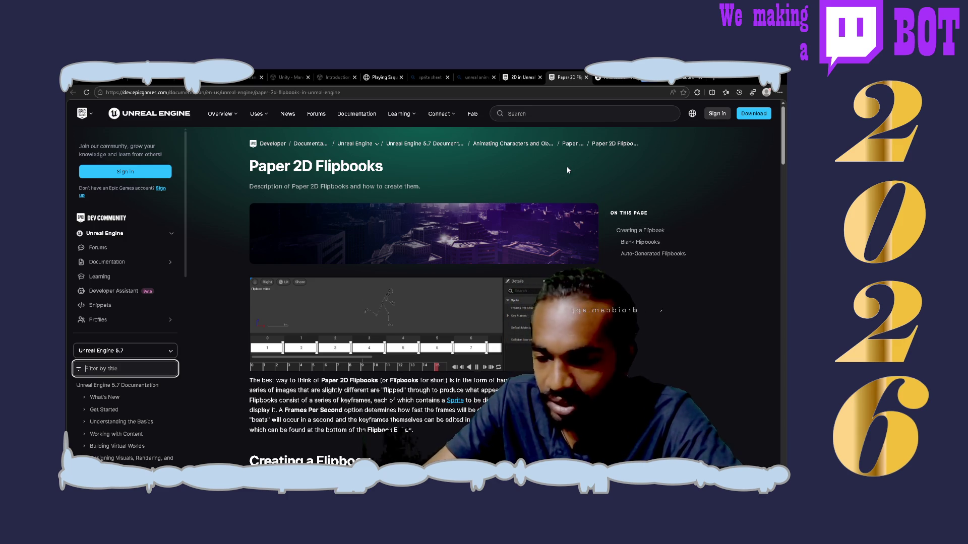
{"action": "scroll", "coordinate": [567, 168], "scroll_direction": "down", "scroll_amount": 2}
{"action": "scroll", "coordinate": [566, 166], "scroll_direction": "down", "scroll_amount": 2}
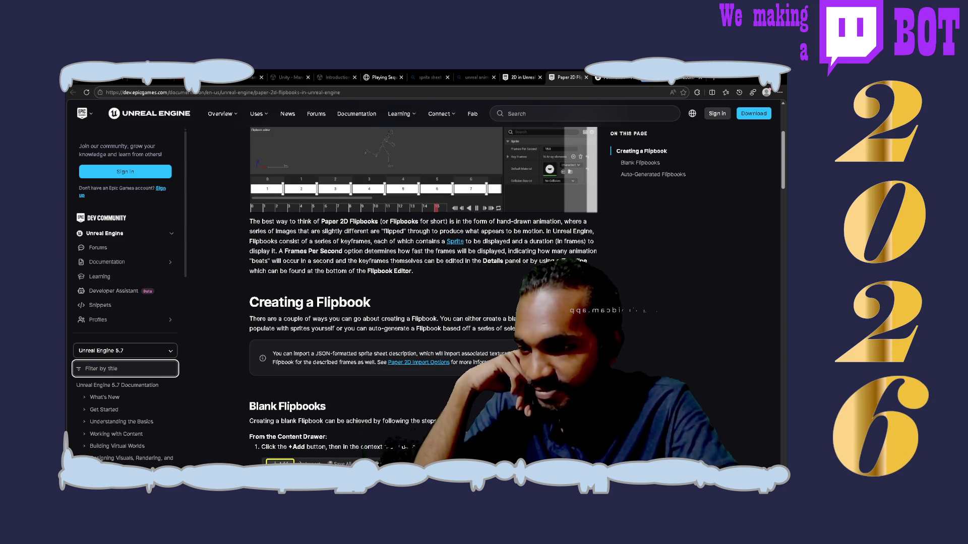
{"action": "scroll", "coordinate": [424, 293], "scroll_direction": "down", "scroll_amount": 2}
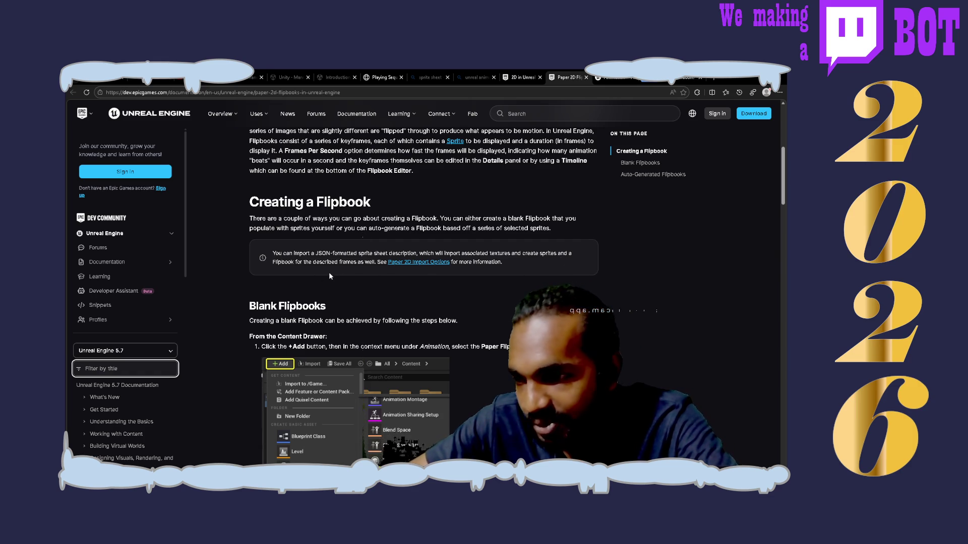
{"action": "middle_click", "coordinate": [421, 262]}
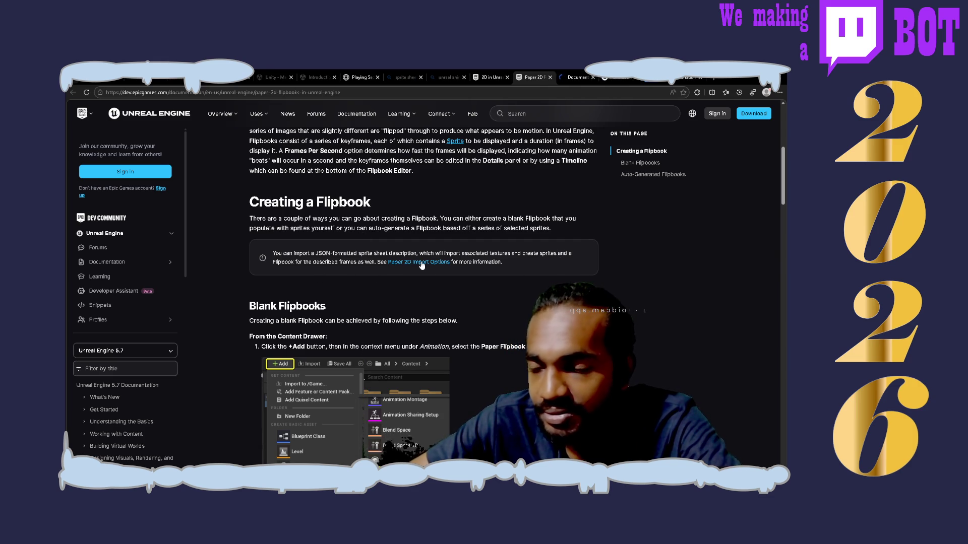
{"action": "scroll", "coordinate": [458, 315], "scroll_direction": "down", "scroll_amount": 3}
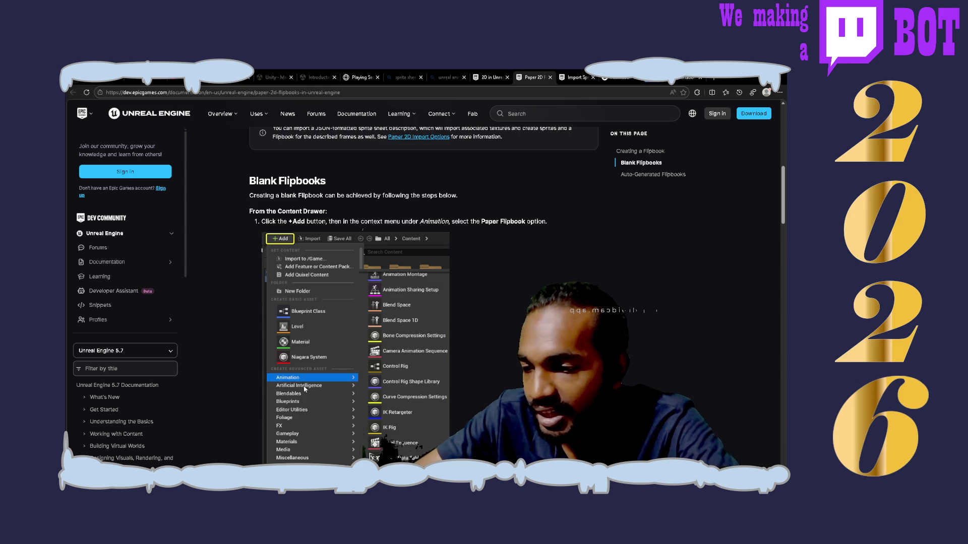
{"action": "scroll", "coordinate": [399, 443], "scroll_direction": "down", "scroll_amount": 2}
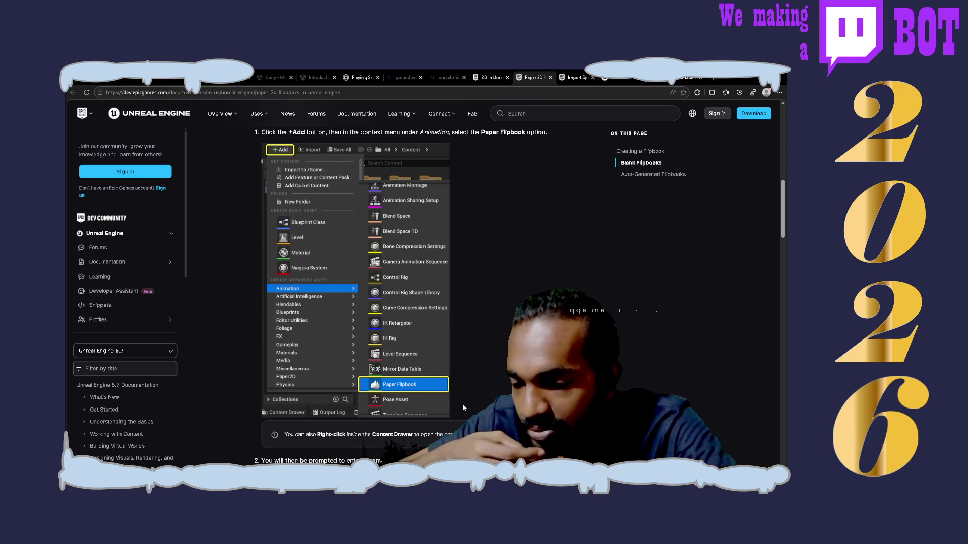
{"action": "scroll", "coordinate": [461, 406], "scroll_direction": "up", "scroll_amount": 1}
{"action": "scroll", "coordinate": [462, 403], "scroll_direction": "down", "scroll_amount": 3}
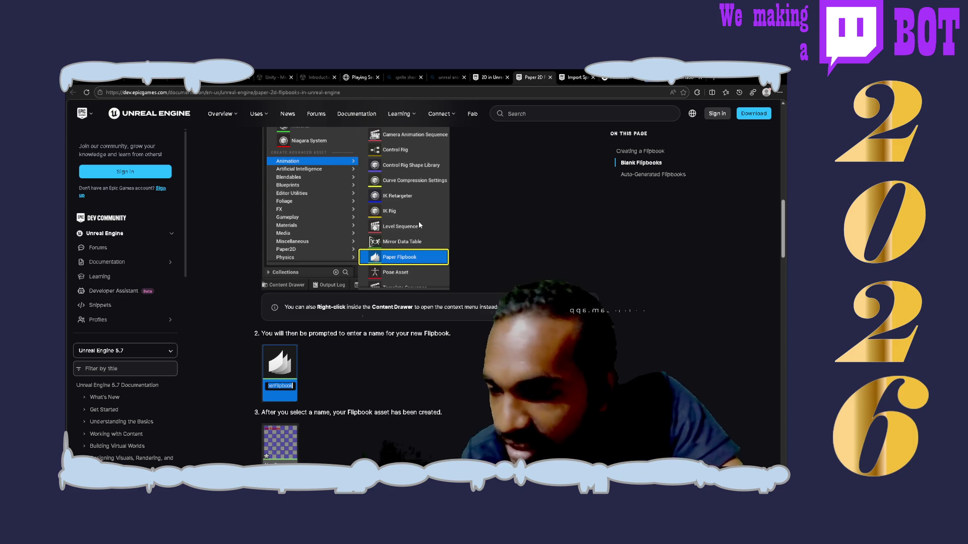
{"action": "scroll", "coordinate": [420, 223], "scroll_direction": "up", "scroll_amount": 1}
{"action": "scroll", "coordinate": [419, 222], "scroll_direction": "up", "scroll_amount": 1}
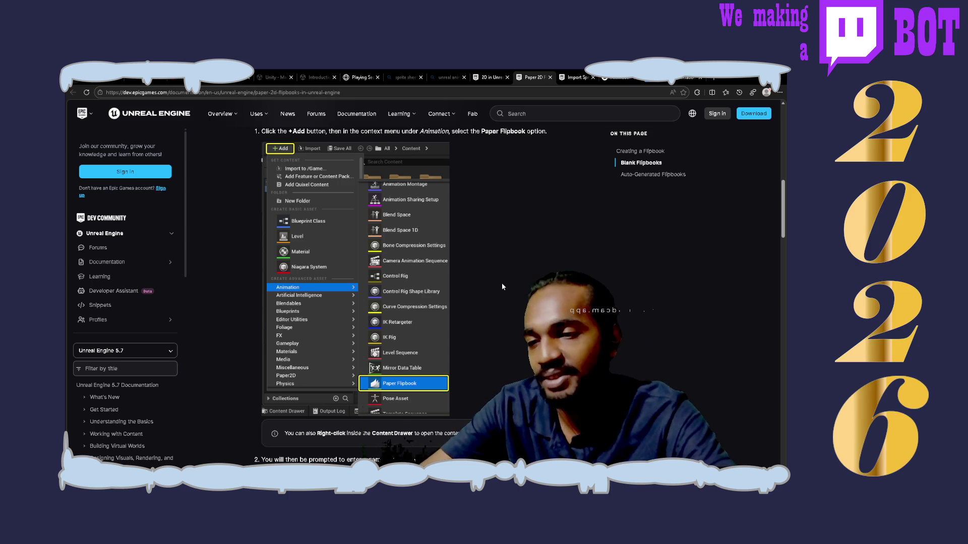
{"action": "scroll", "coordinate": [502, 287], "scroll_direction": "down", "scroll_amount": 2}
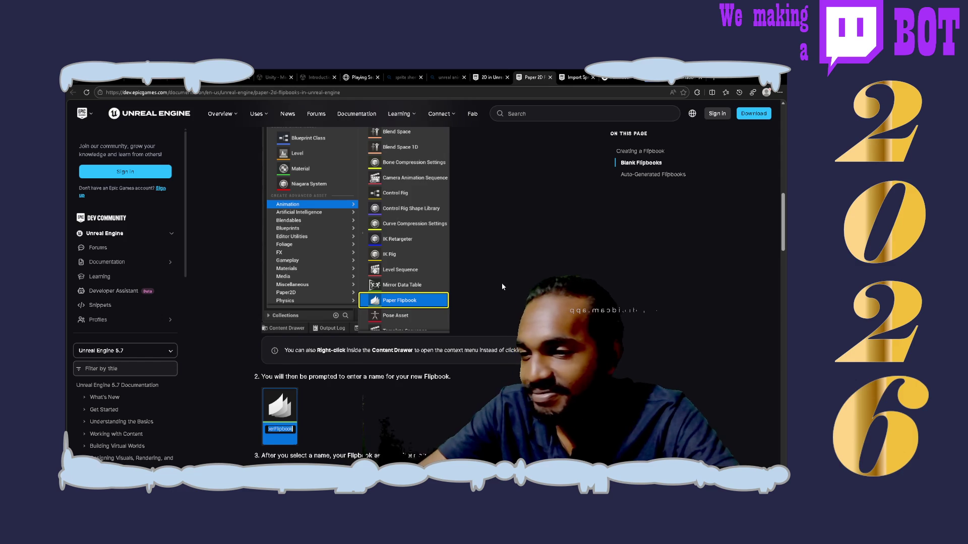
{"action": "scroll", "coordinate": [502, 287], "scroll_direction": "down", "scroll_amount": 4}
{"action": "scroll", "coordinate": [503, 286], "scroll_direction": "up", "scroll_amount": 1}
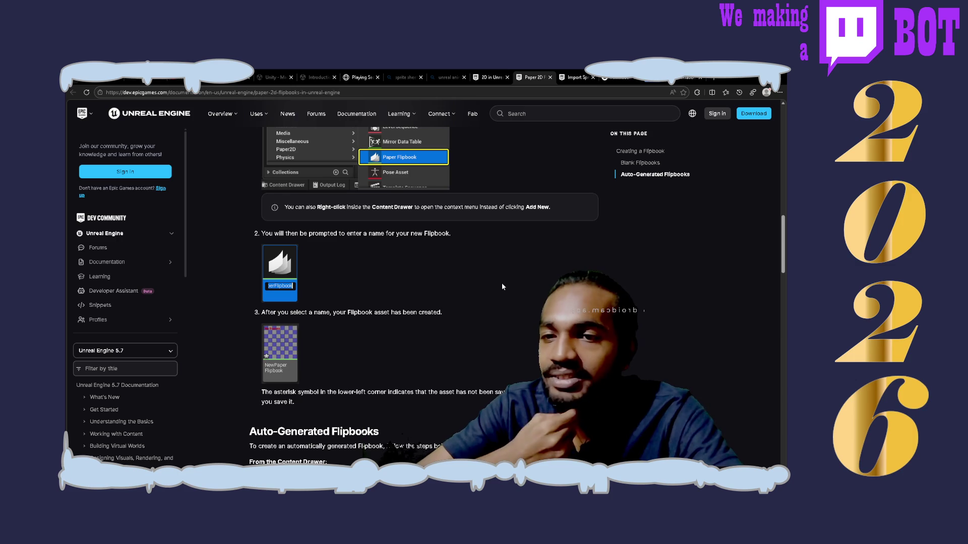
{"action": "scroll", "coordinate": [502, 287], "scroll_direction": "down", "scroll_amount": 3}
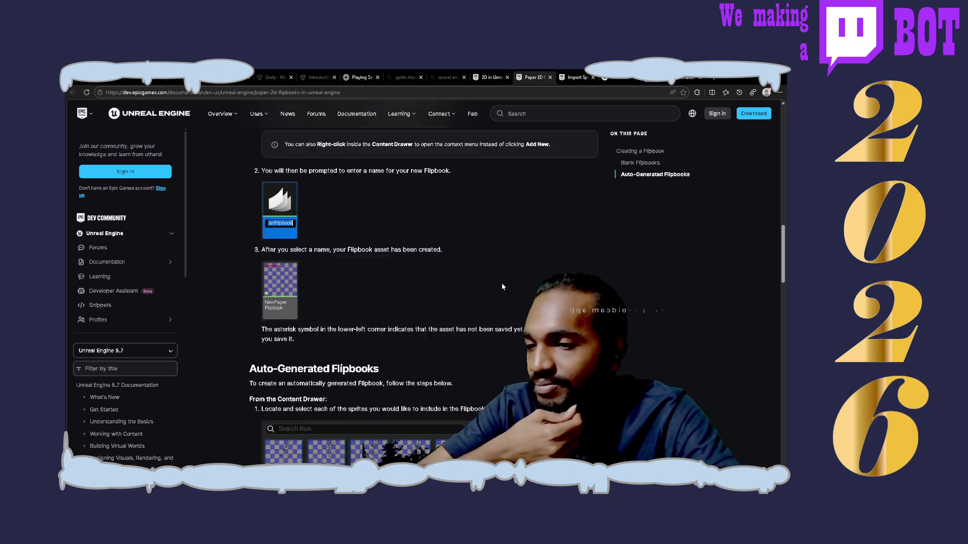
{"action": "scroll", "coordinate": [502, 287], "scroll_direction": "up", "scroll_amount": 3}
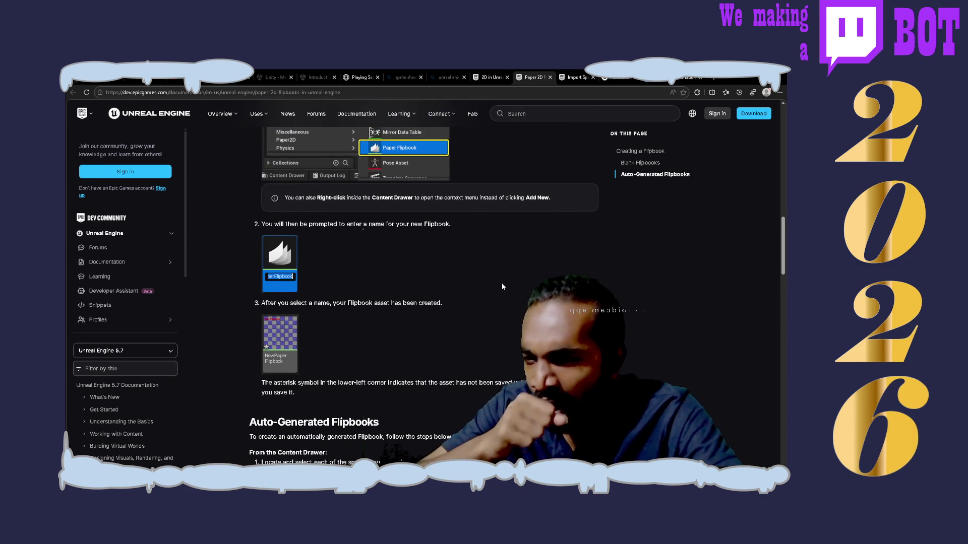
{"action": "scroll", "coordinate": [502, 286], "scroll_direction": "up", "scroll_amount": 4}
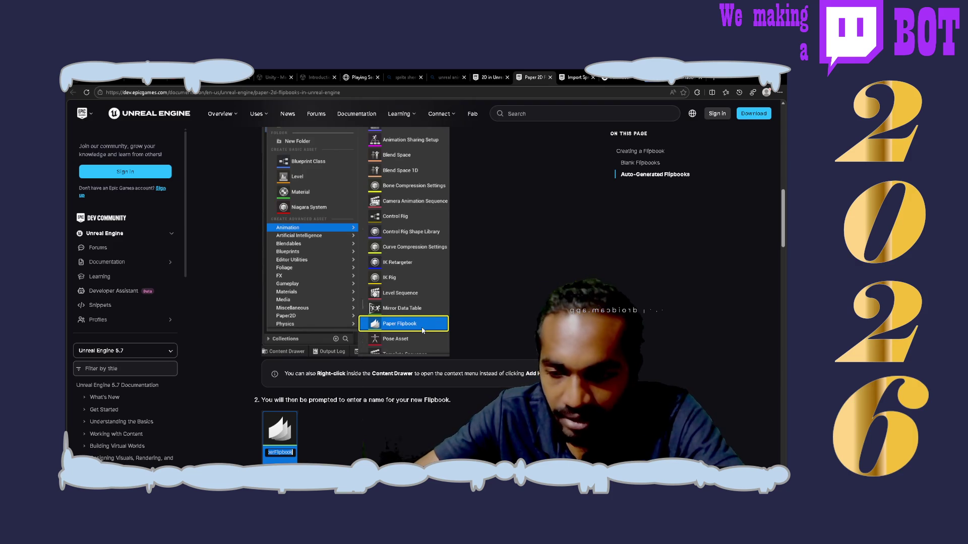
{"action": "scroll", "coordinate": [423, 329], "scroll_direction": "down", "scroll_amount": 3}
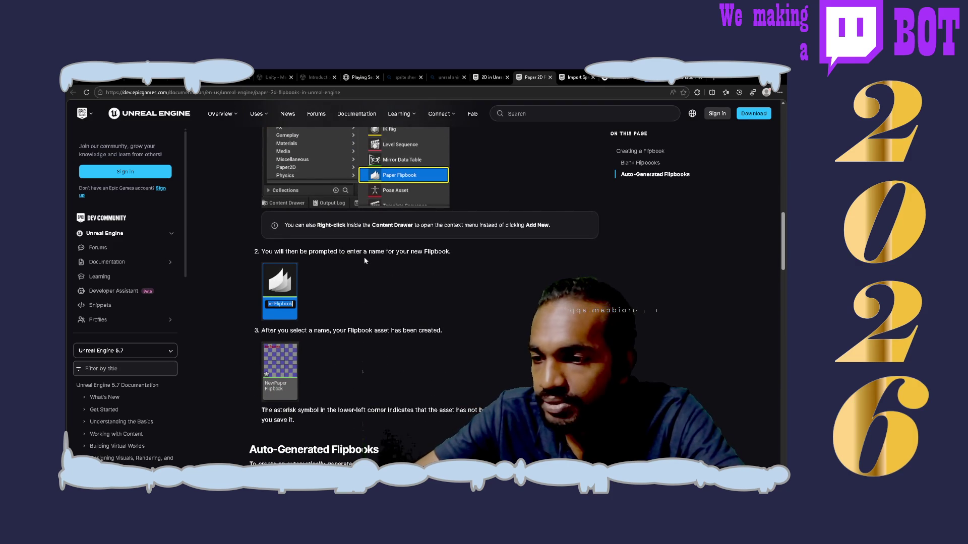
{"action": "scroll", "coordinate": [445, 265], "scroll_direction": "down", "scroll_amount": 3}
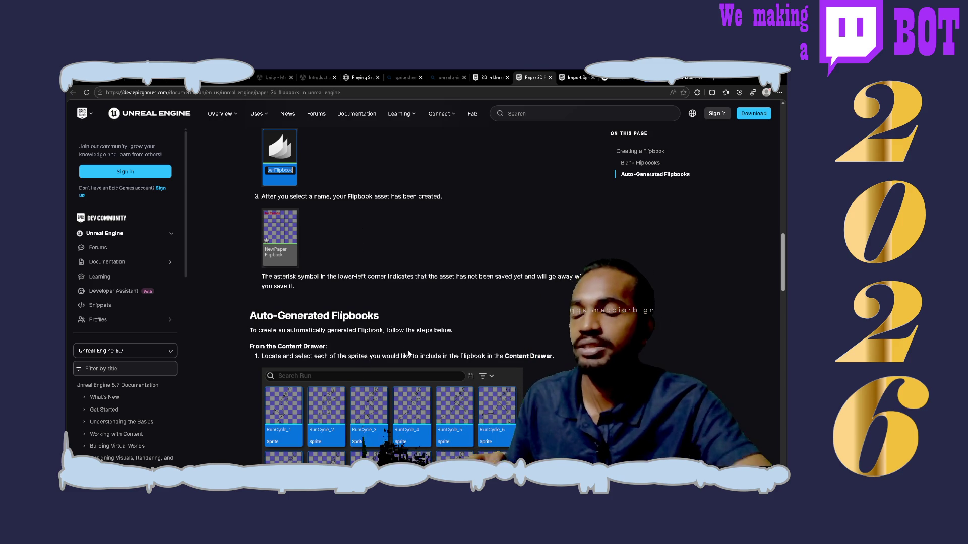
{"action": "scroll", "coordinate": [408, 353], "scroll_direction": "down", "scroll_amount": 3}
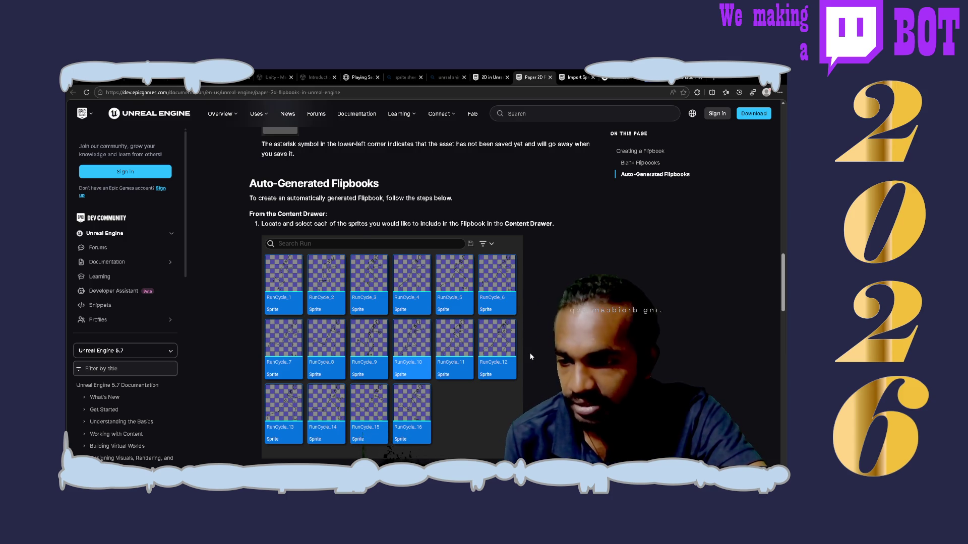
{"action": "scroll", "coordinate": [530, 356], "scroll_direction": "down", "scroll_amount": 3}
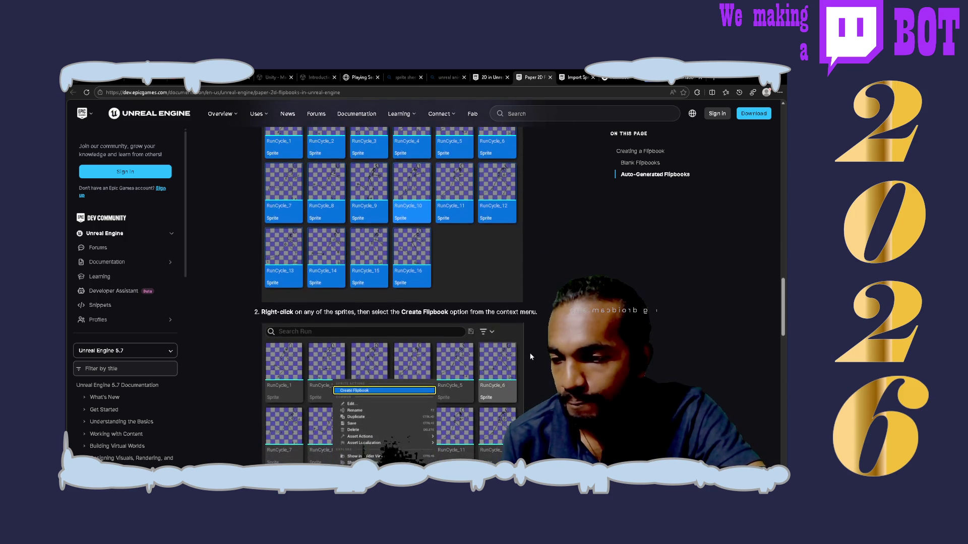
{"action": "scroll", "coordinate": [531, 357], "scroll_direction": "down", "scroll_amount": 3}
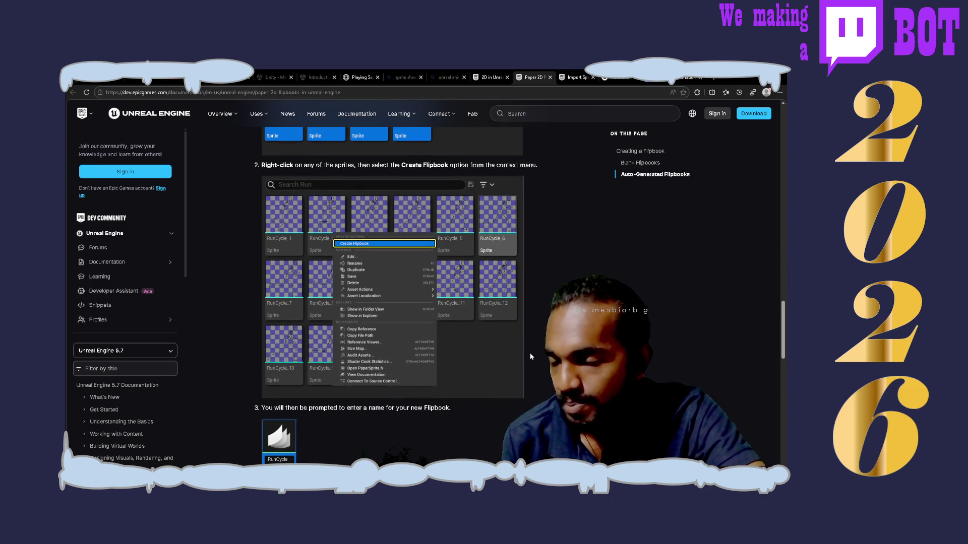
{"action": "scroll", "coordinate": [530, 357], "scroll_direction": "down", "scroll_amount": 3}
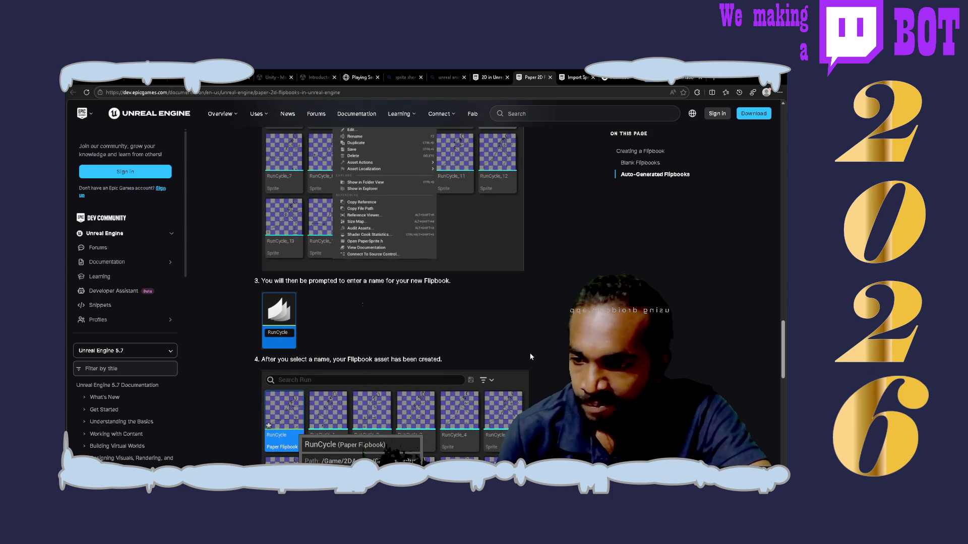
{"action": "scroll", "coordinate": [531, 356], "scroll_direction": "down", "scroll_amount": 1}
{"action": "scroll", "coordinate": [530, 356], "scroll_direction": "down", "scroll_amount": 3}
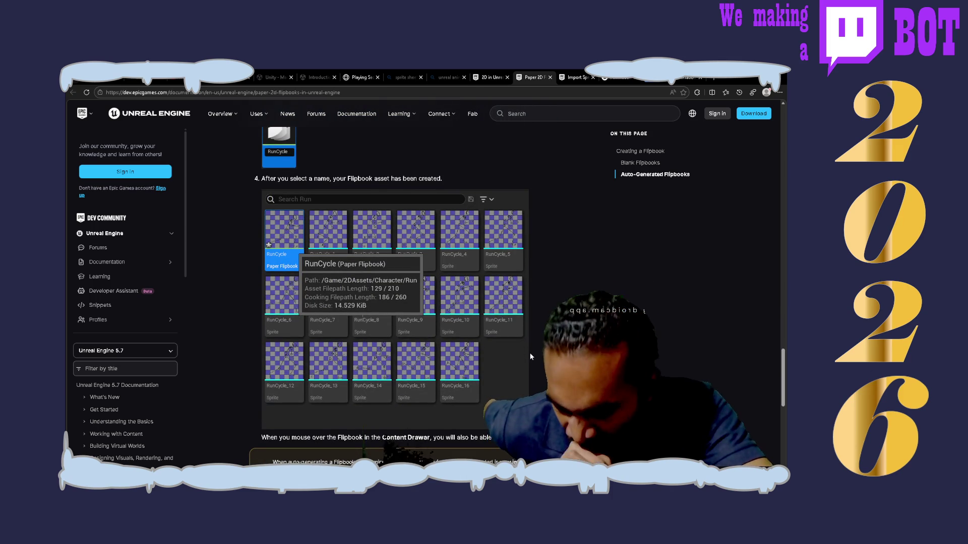
{"action": "scroll", "coordinate": [531, 356], "scroll_direction": "down", "scroll_amount": 3}
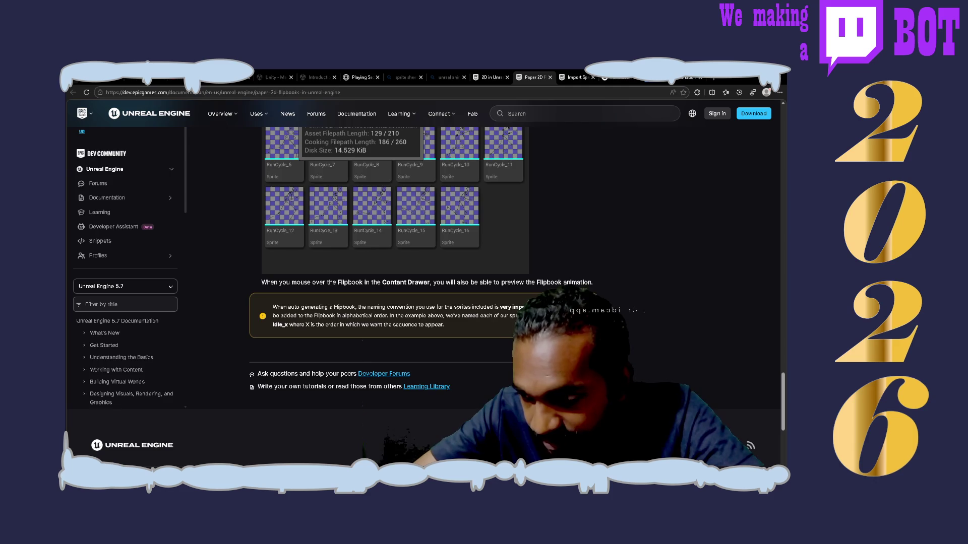
{"action": "scroll", "coordinate": [423, 282], "scroll_direction": "up", "scroll_amount": 20}
{"action": "scroll", "coordinate": [424, 282], "scroll_direction": "down", "scroll_amount": 1}
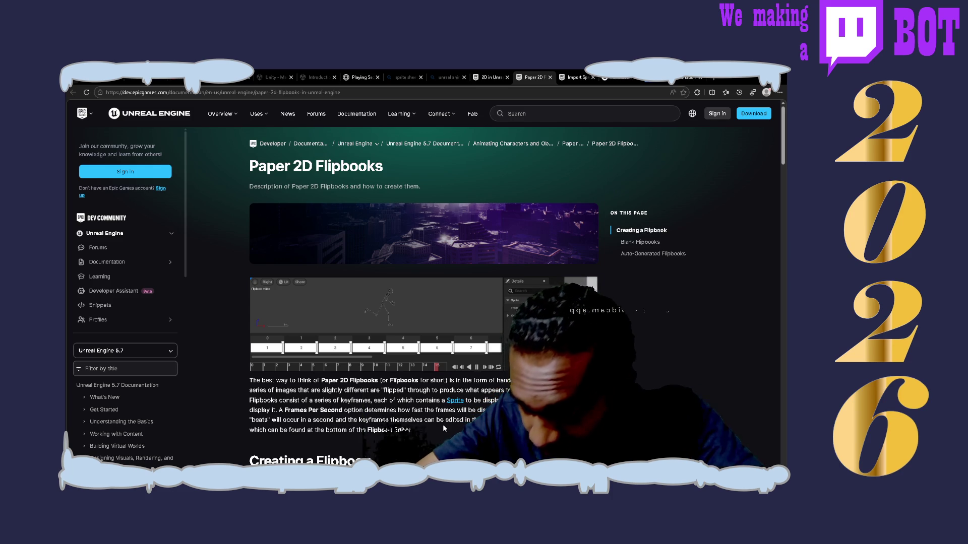
- Follow the Sprites link in the Flipbooks intro to the Paper 2D Sprites page
{"action": "left_click", "coordinate": [455, 399]}
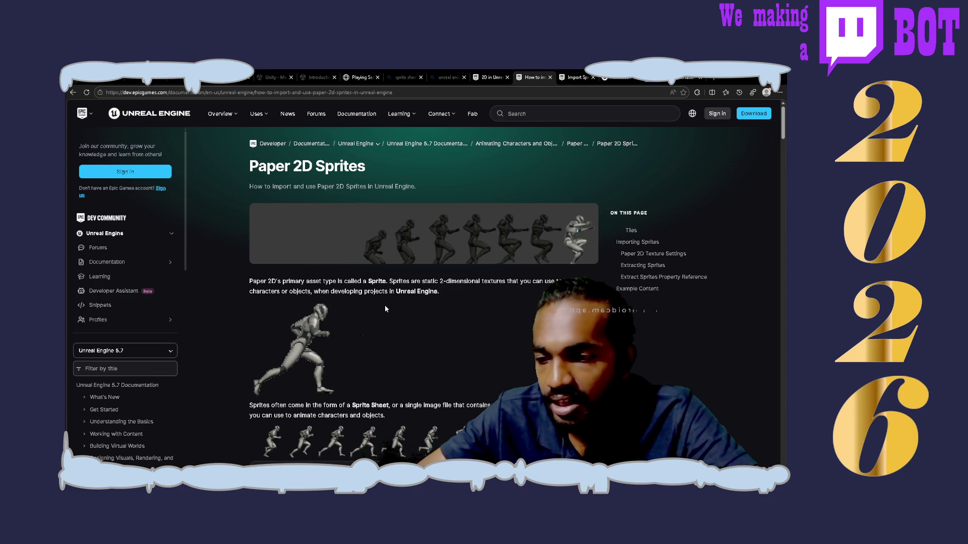
- Read the Paper 2D Sprites page down to Importing Sprites, then return to '2D in Unreal Engine'
{"action": "scroll", "coordinate": [385, 308], "scroll_direction": "down", "scroll_amount": 3}
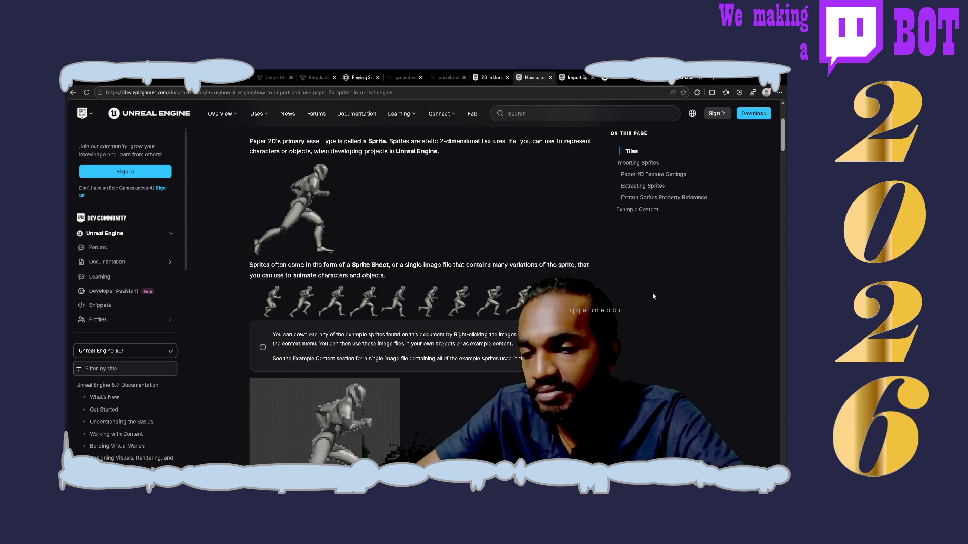
{"action": "scroll", "coordinate": [653, 296], "scroll_direction": "down", "scroll_amount": 3}
{"action": "scroll", "coordinate": [325, 239], "scroll_direction": "up", "scroll_amount": 6}
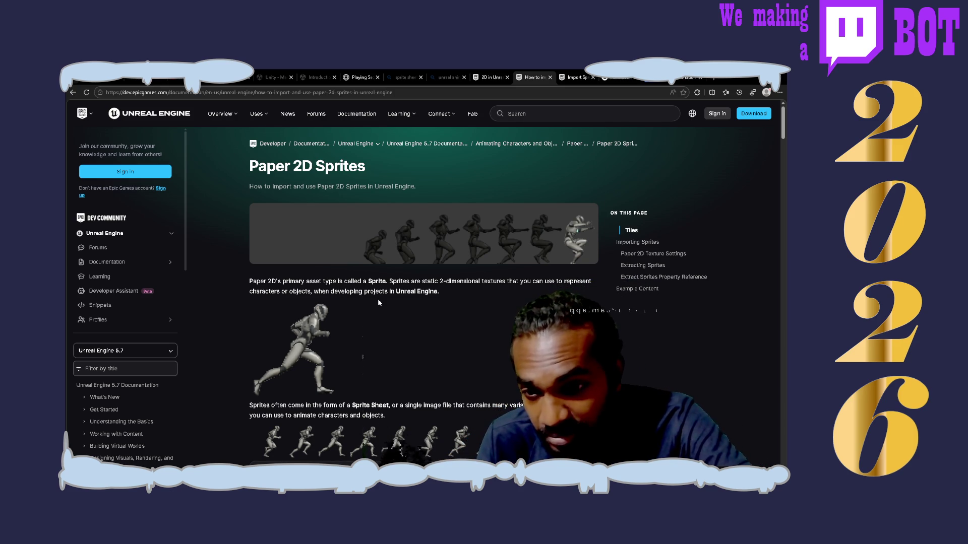
{"action": "scroll", "coordinate": [379, 303], "scroll_direction": "down", "scroll_amount": 5}
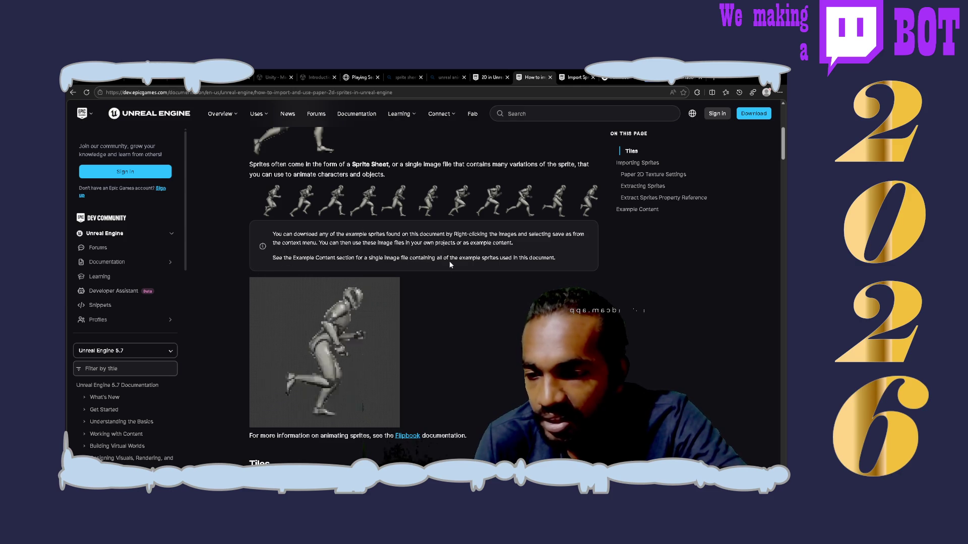
{"action": "scroll", "coordinate": [477, 261], "scroll_direction": "down", "scroll_amount": 3}
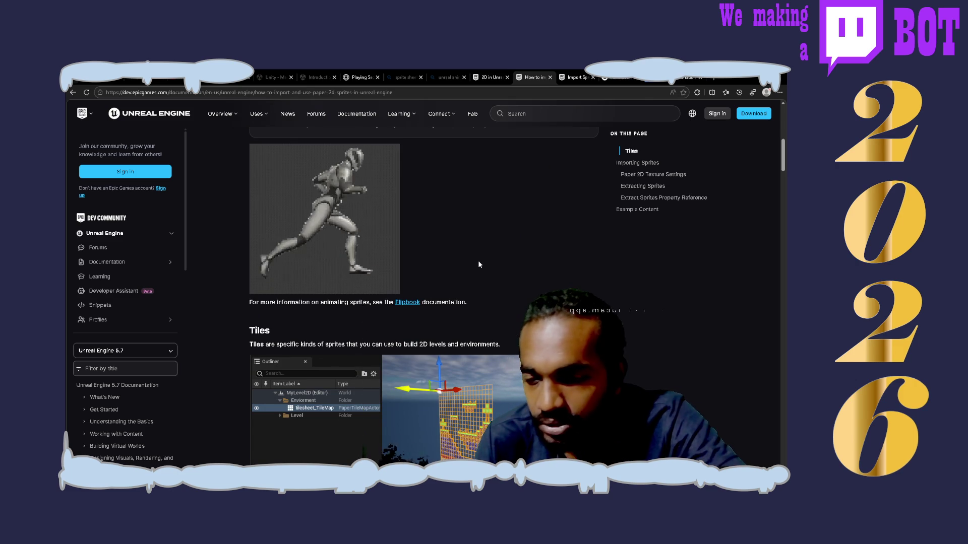
{"action": "scroll", "coordinate": [479, 264], "scroll_direction": "down", "scroll_amount": 2}
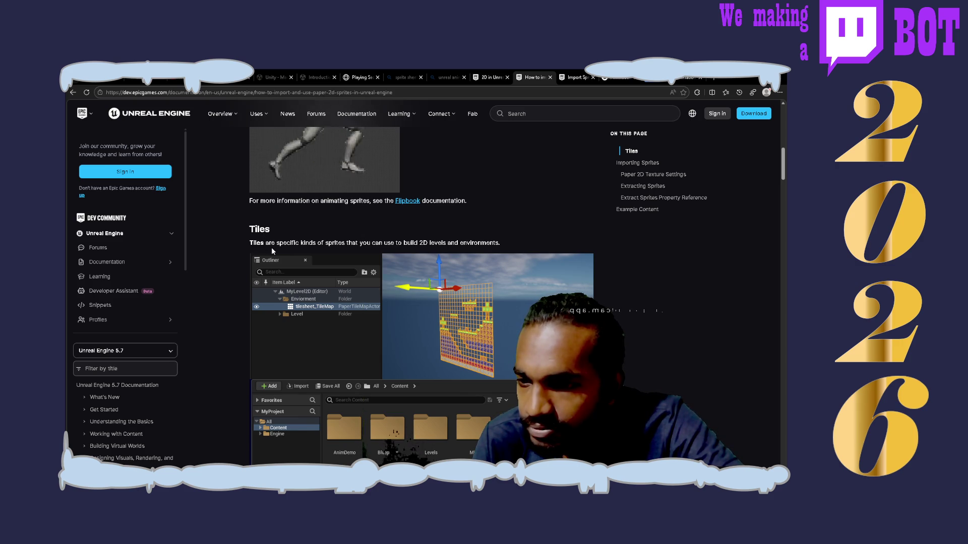
{"action": "scroll", "coordinate": [271, 251], "scroll_direction": "down", "scroll_amount": 2}
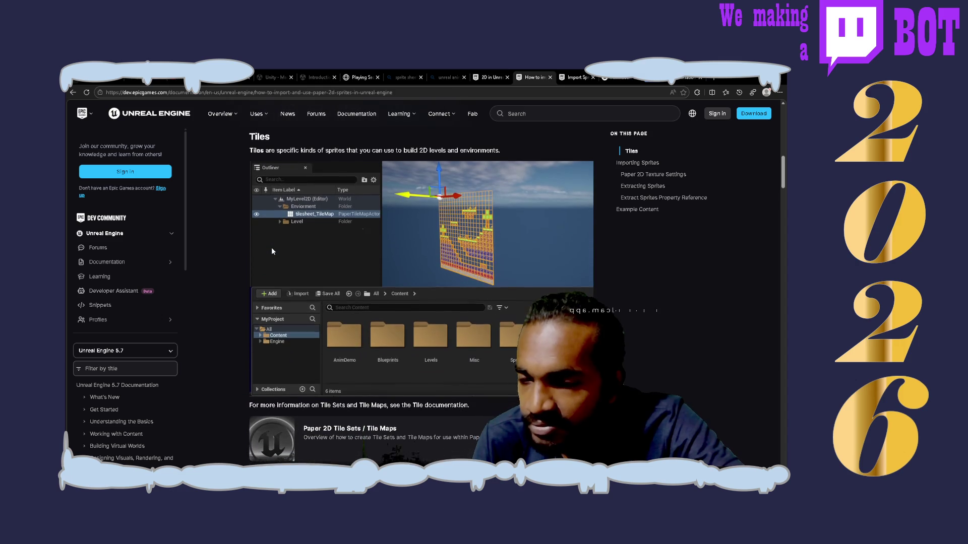
{"action": "scroll", "coordinate": [271, 250], "scroll_direction": "down", "scroll_amount": 2}
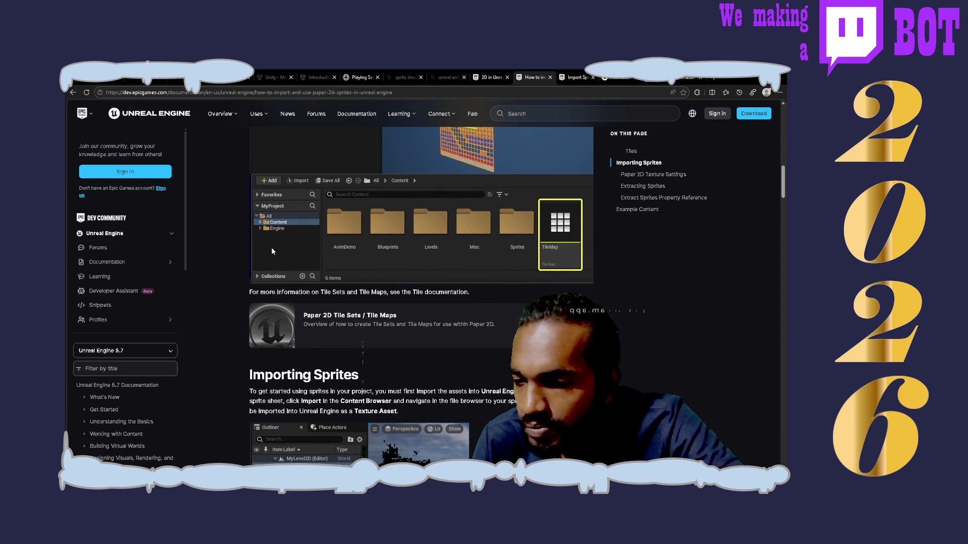
{"action": "scroll", "coordinate": [271, 251], "scroll_direction": "down", "scroll_amount": 2}
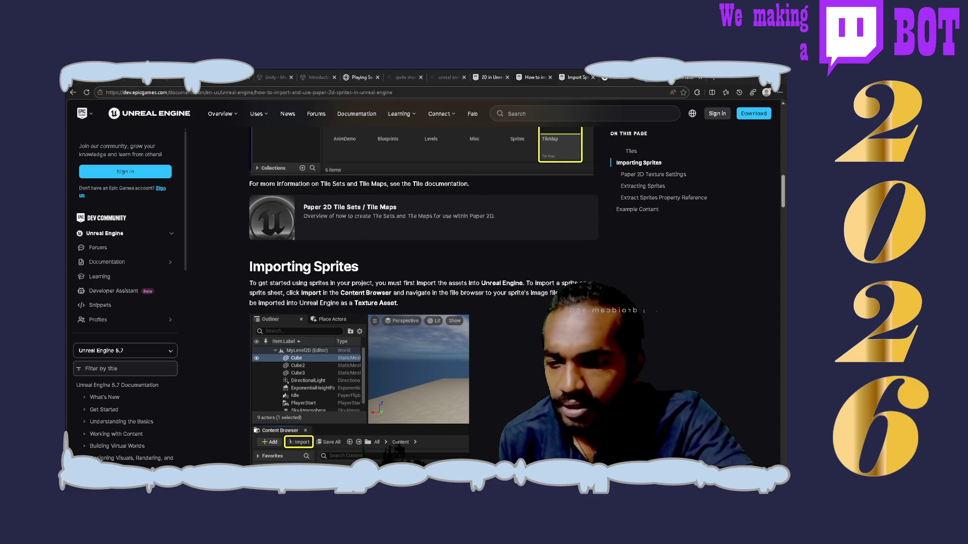
{"action": "key", "text": "ctrl+shift+Tab"}
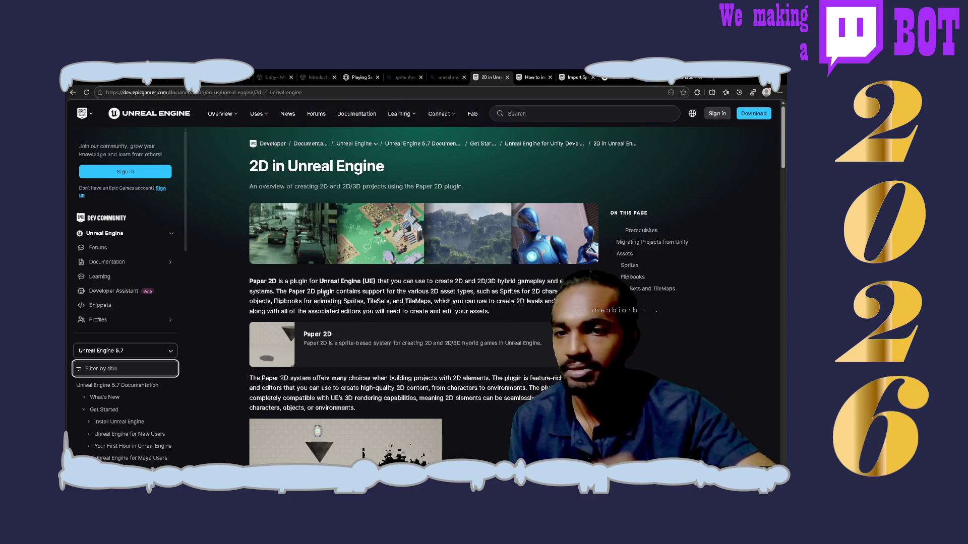
- Go to the Paper 2D Import Options tab and read its 'Importing from Tiled / Adobe Flash CS6' section
{"action": "key", "text": "ctrl+Tab"}
{"action": "key", "text": "ctrl+Tab"}
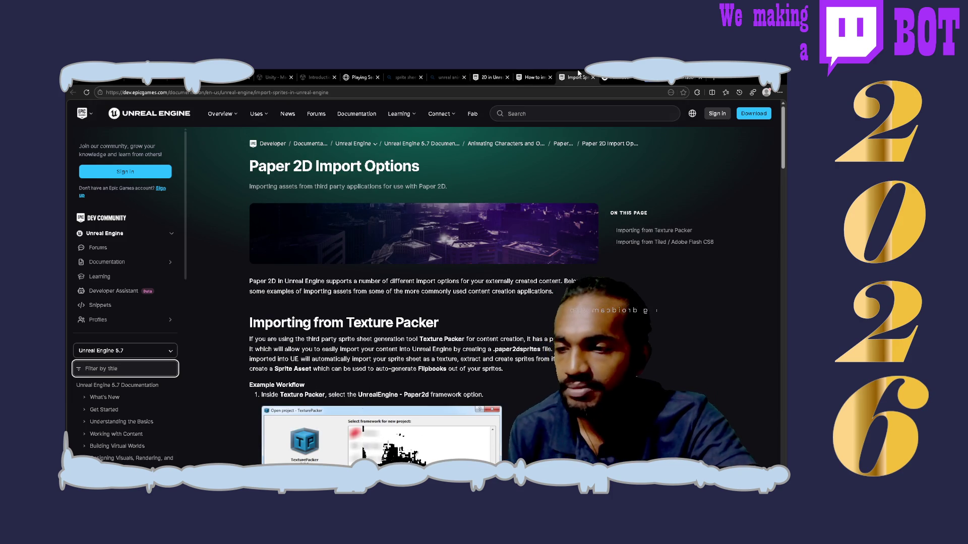
{"action": "key", "text": "ctrl+Tab"}
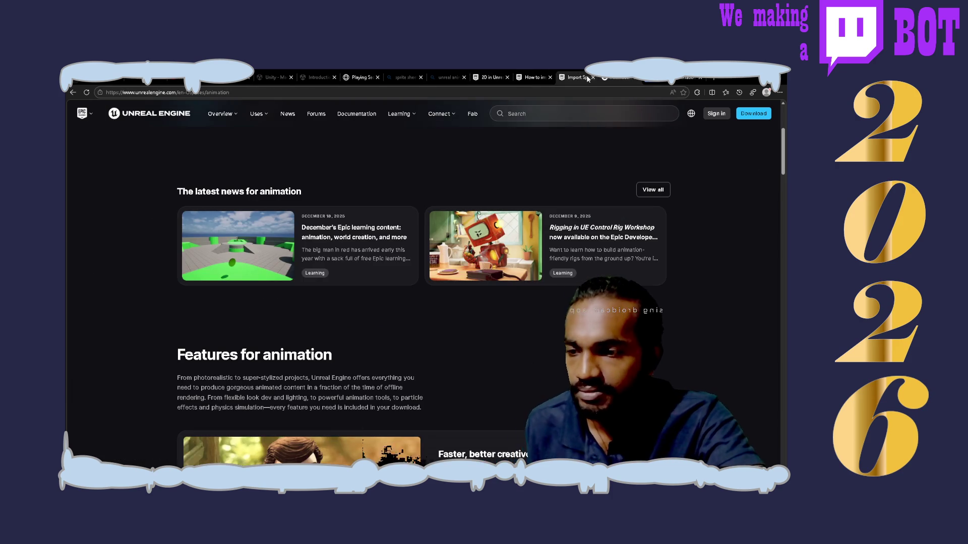
{"action": "left_click", "coordinate": [569, 73]}
{"action": "scroll", "coordinate": [488, 336], "scroll_direction": "down", "scroll_amount": 3}
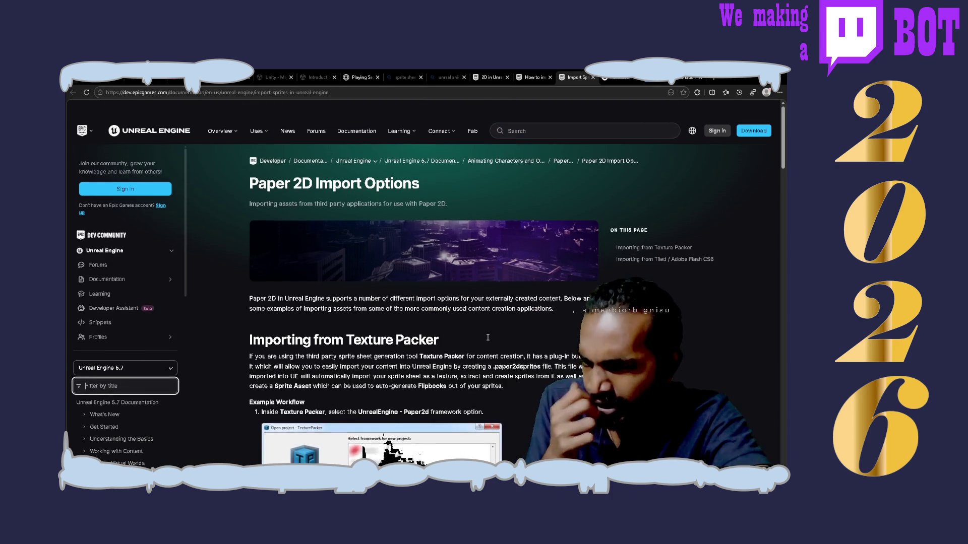
{"action": "scroll", "coordinate": [488, 341], "scroll_direction": "down", "scroll_amount": 15}
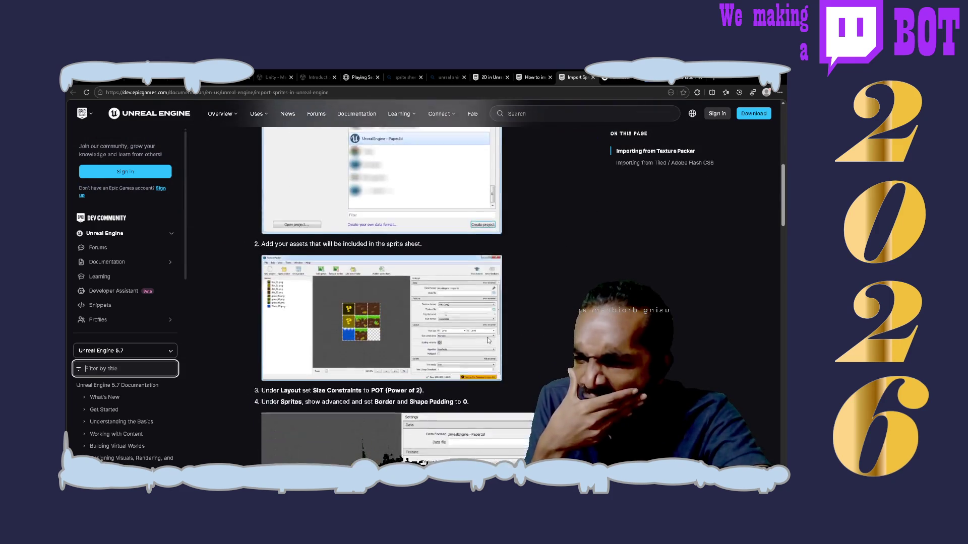
{"action": "scroll", "coordinate": [487, 341], "scroll_direction": "down", "scroll_amount": 5}
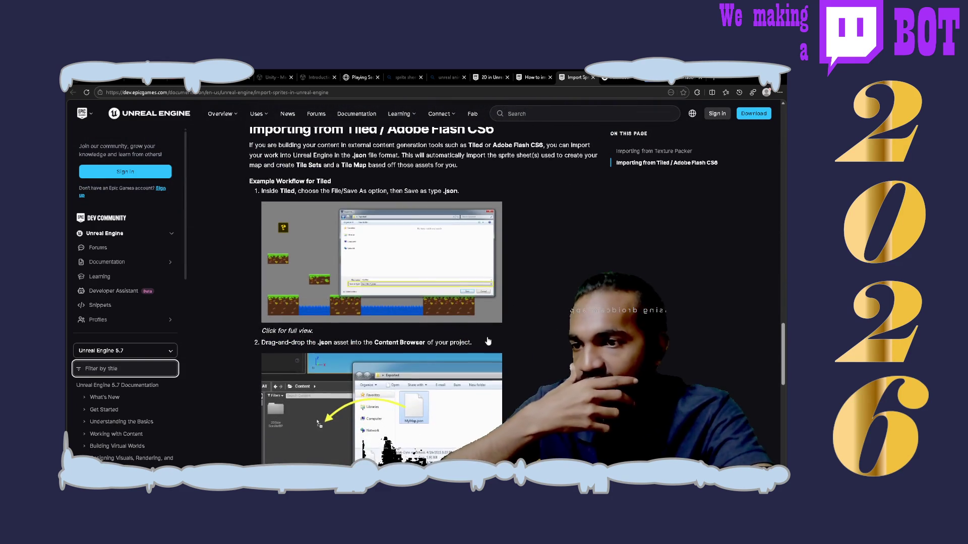
{"action": "scroll", "coordinate": [488, 341], "scroll_direction": "up", "scroll_amount": 1}
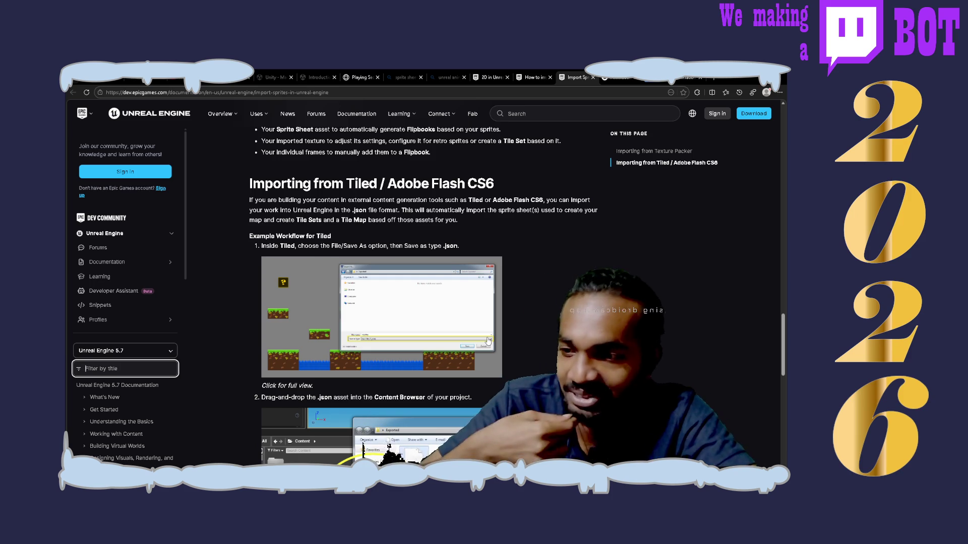
{"action": "scroll", "coordinate": [488, 342], "scroll_direction": "down", "scroll_amount": 5}
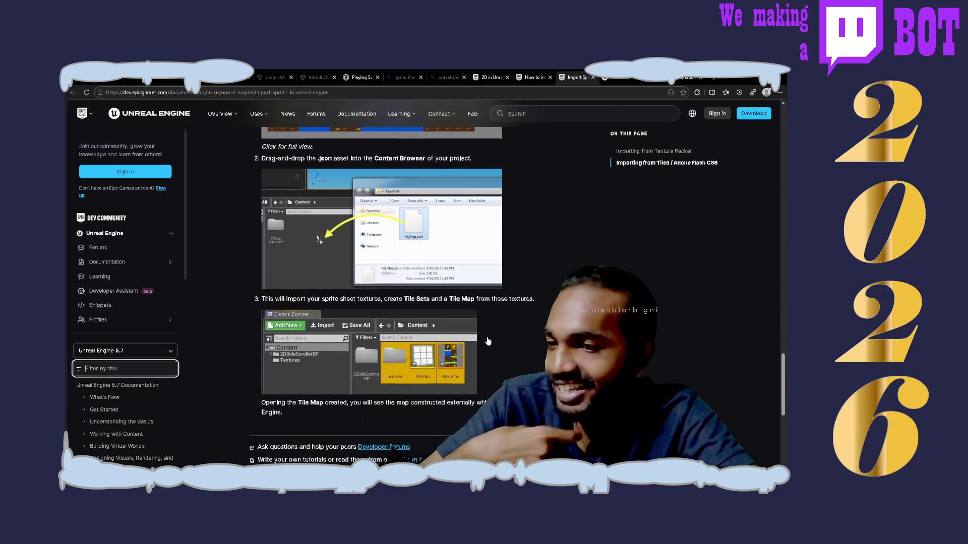
{"action": "scroll", "coordinate": [487, 339], "scroll_direction": "down", "scroll_amount": 6}
{"action": "scroll", "coordinate": [486, 339], "scroll_direction": "up", "scroll_amount": 4}
{"action": "scroll", "coordinate": [488, 341], "scroll_direction": "up", "scroll_amount": 1}
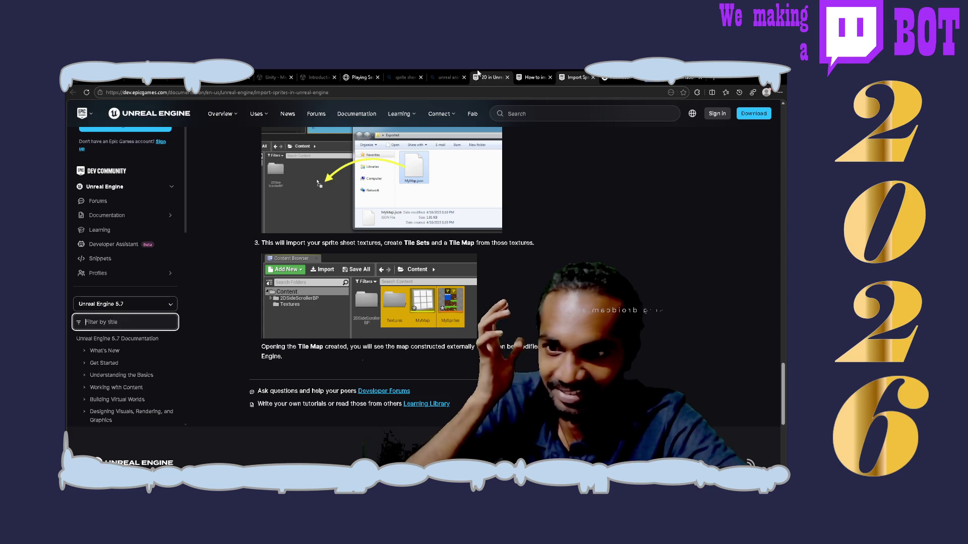
- Search Bing in a new tab for 'adobe flash', then refine it to 'adobe flash cs6'
{"action": "left_click", "coordinate": [718, 79]}
{"action": "type", "text": "adobe flash"}
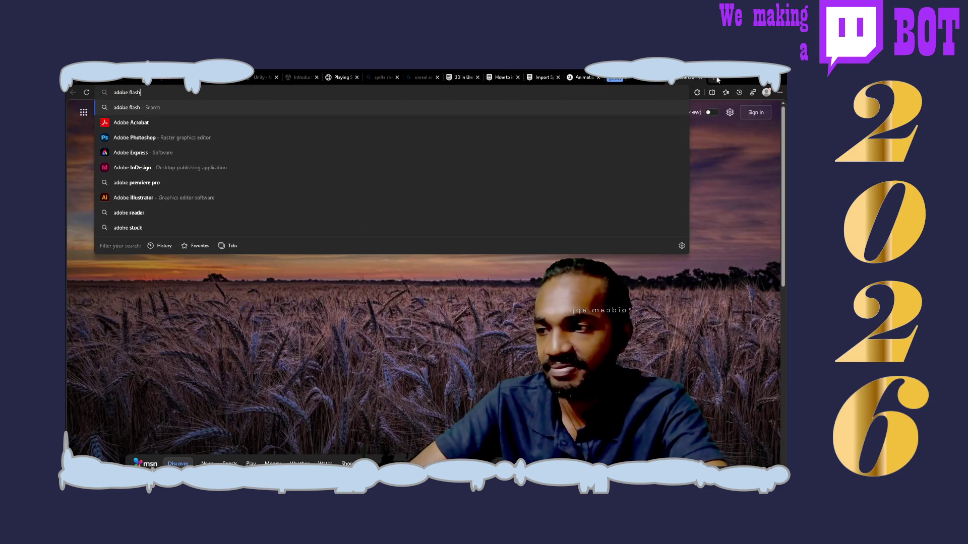
{"action": "key", "text": "Return"}
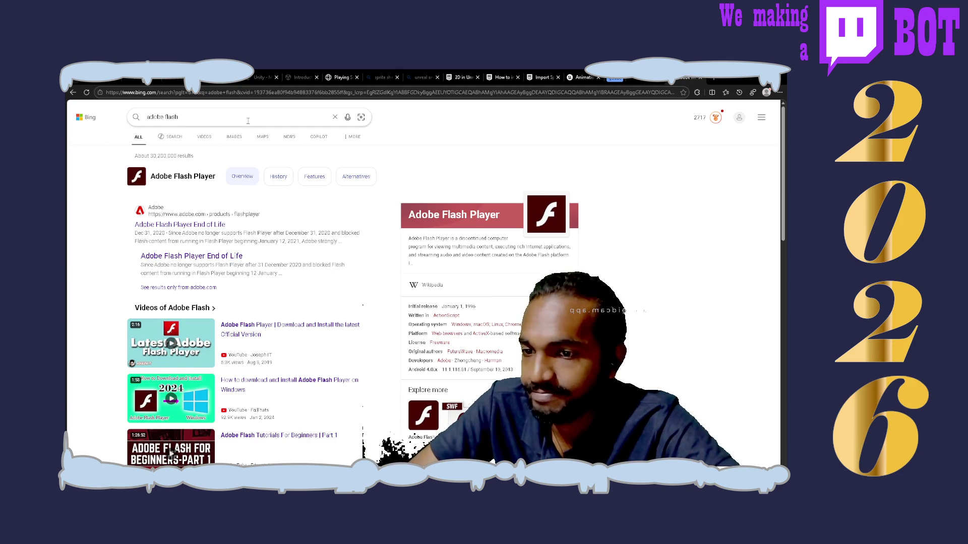
{"action": "type", "text": " cs6"}
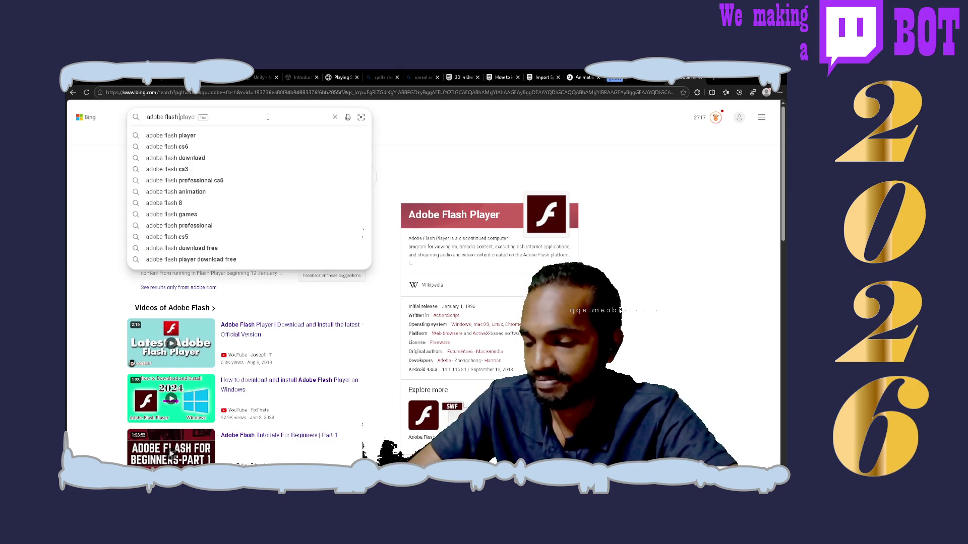
{"action": "key", "text": "Return"}
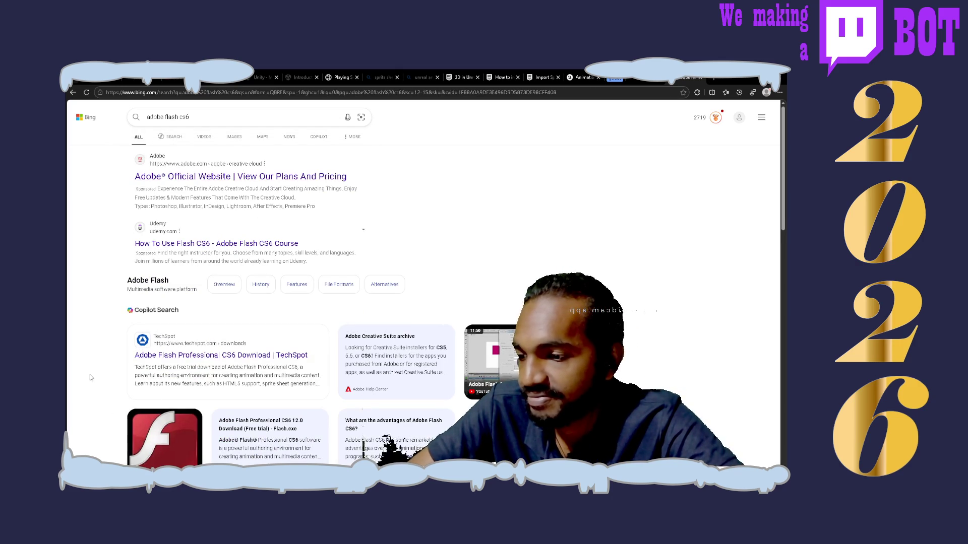
- Scroll the results and open the Animation Hub article on Flash Professional CS6
{"action": "scroll", "coordinate": [90, 378], "scroll_direction": "down", "scroll_amount": 5}
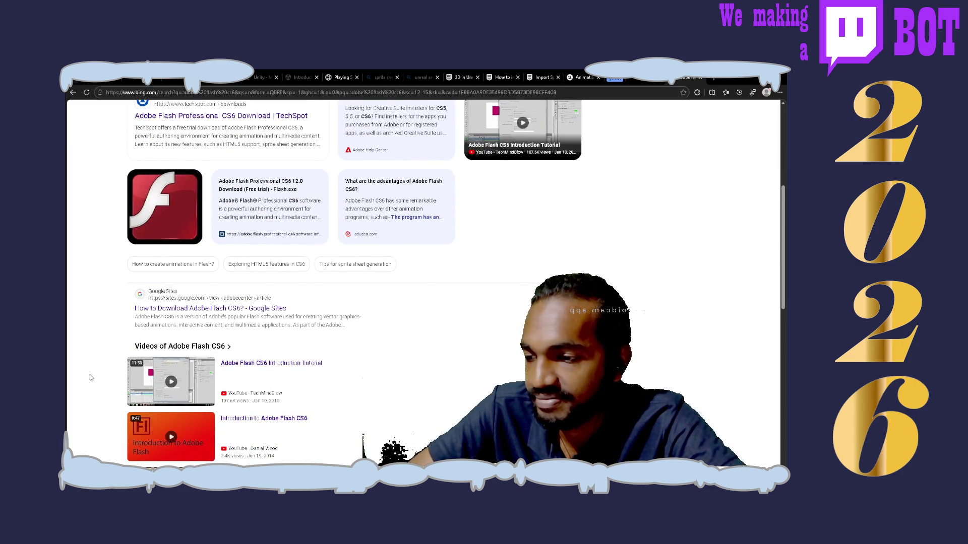
{"action": "scroll", "coordinate": [90, 378], "scroll_direction": "down", "scroll_amount": 5}
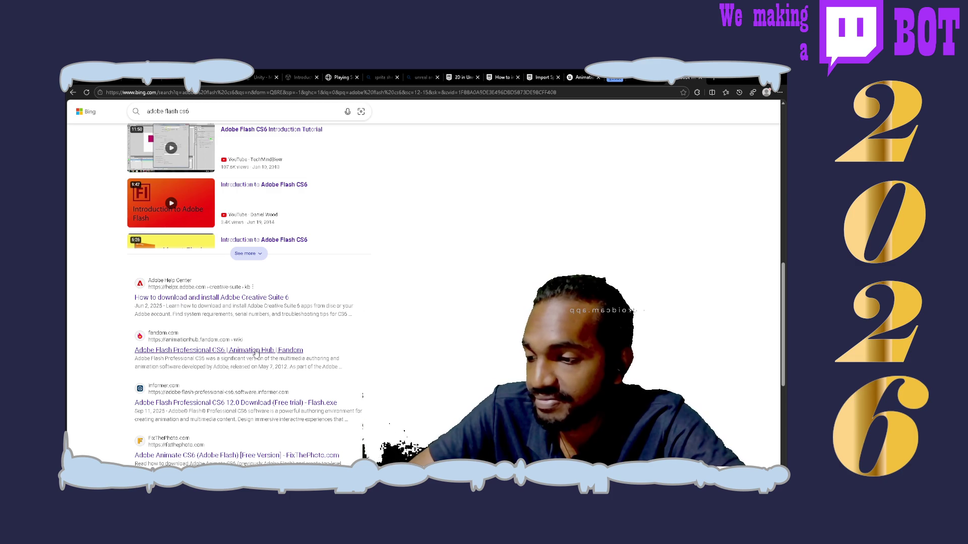
{"action": "left_click", "coordinate": [256, 352]}
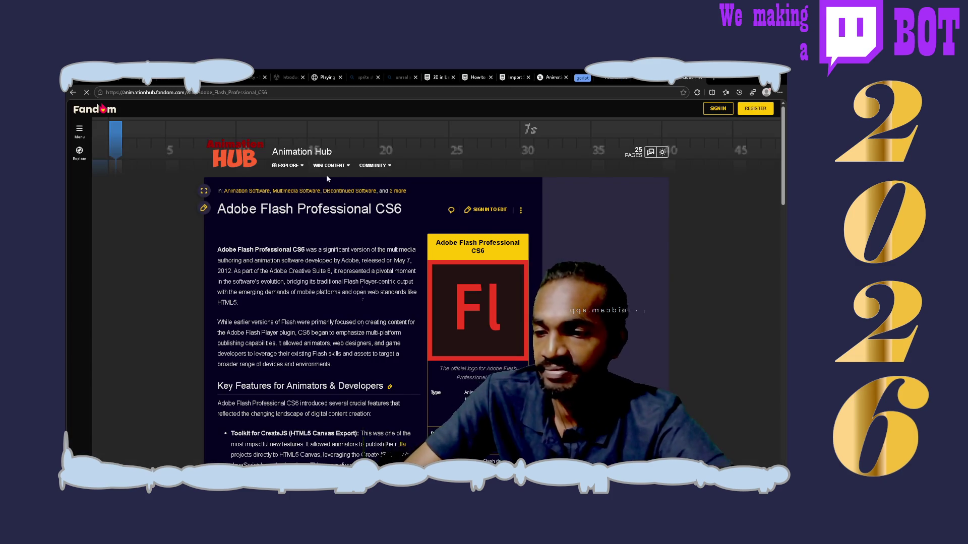
- Read down the Adobe Flash Professional CS6 Animation Hub article, then return to its top
{"action": "scroll", "coordinate": [382, 391], "scroll_direction": "down", "scroll_amount": 3}
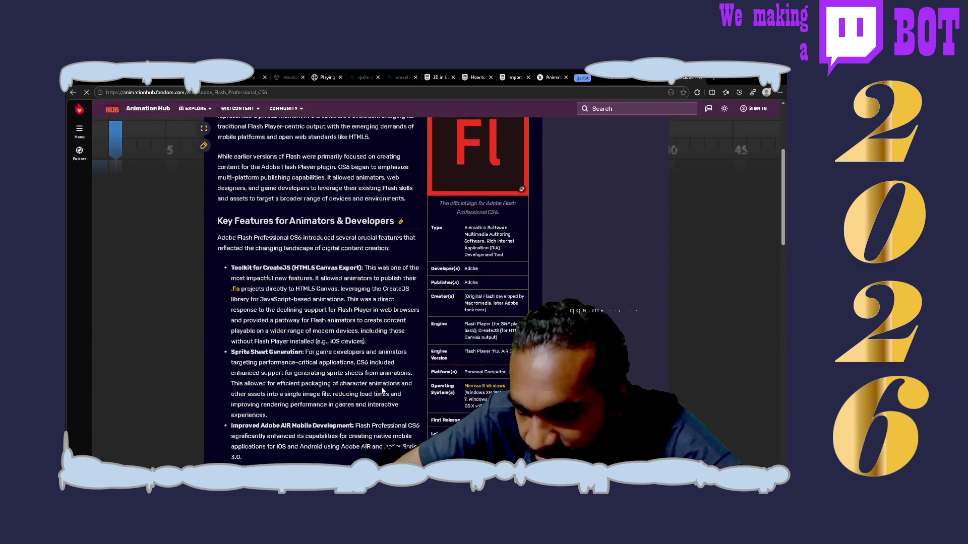
{"action": "scroll", "coordinate": [373, 293], "scroll_direction": "down", "scroll_amount": 3}
{"action": "scroll", "coordinate": [373, 292], "scroll_direction": "down", "scroll_amount": 3}
{"action": "scroll", "coordinate": [373, 293], "scroll_direction": "down", "scroll_amount": 7}
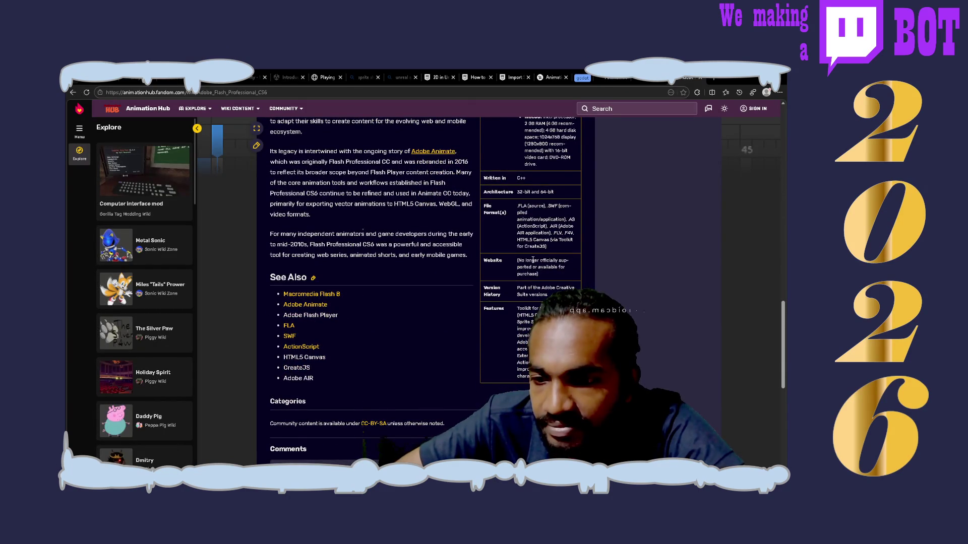
{"action": "scroll", "coordinate": [373, 292], "scroll_direction": "down", "scroll_amount": 3}
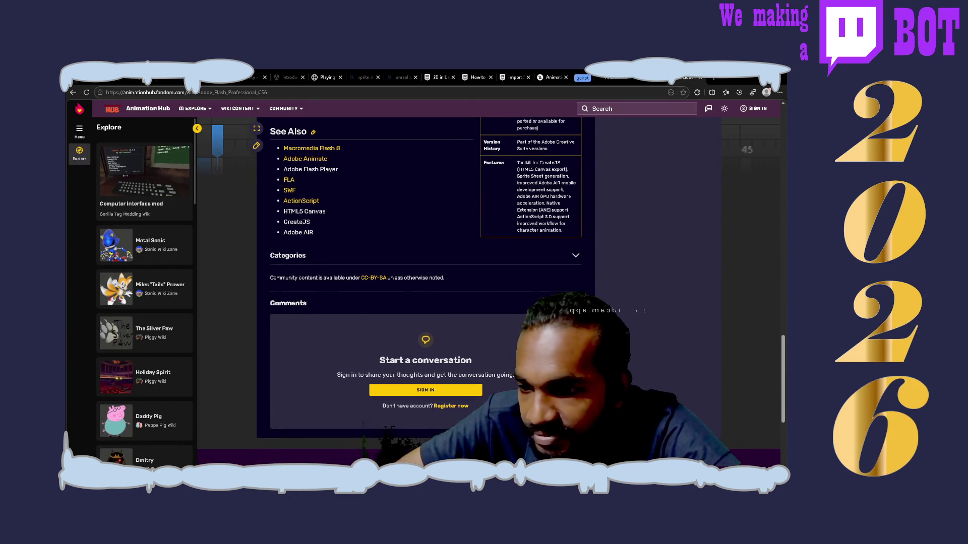
{"action": "key", "text": "Home"}
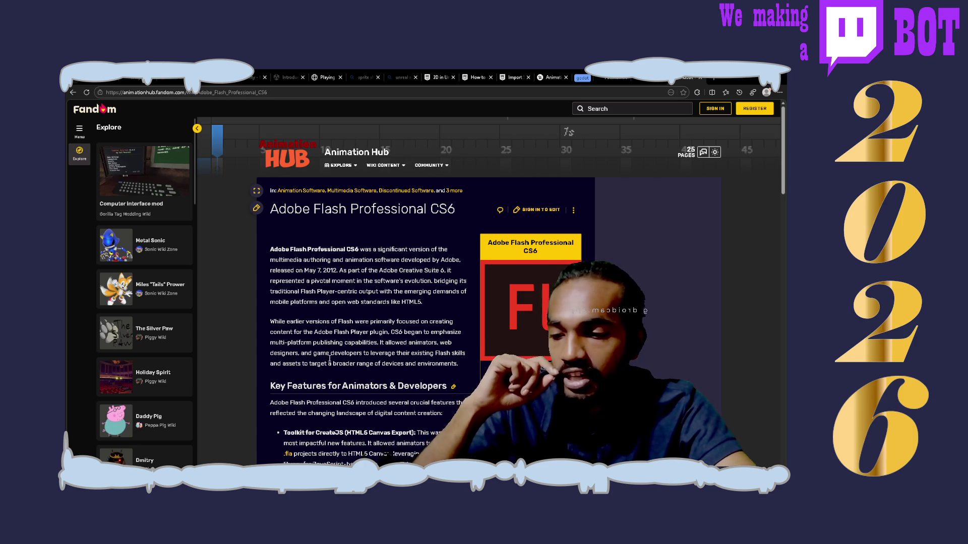
- Scroll down to the See Also list and open the Adobe Animate article
{"action": "scroll", "coordinate": [443, 372], "scroll_direction": "down", "scroll_amount": 2}
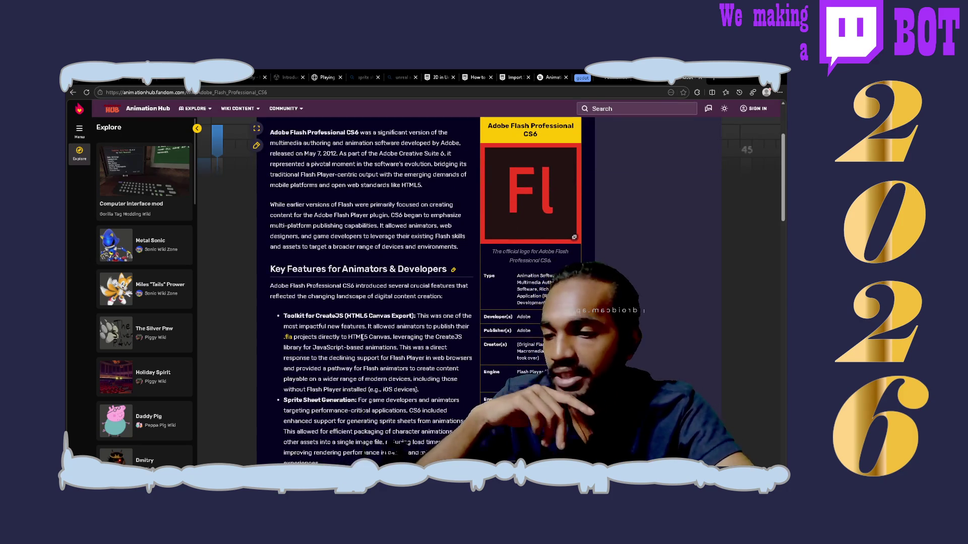
{"action": "scroll", "coordinate": [370, 312], "scroll_direction": "down", "scroll_amount": 2}
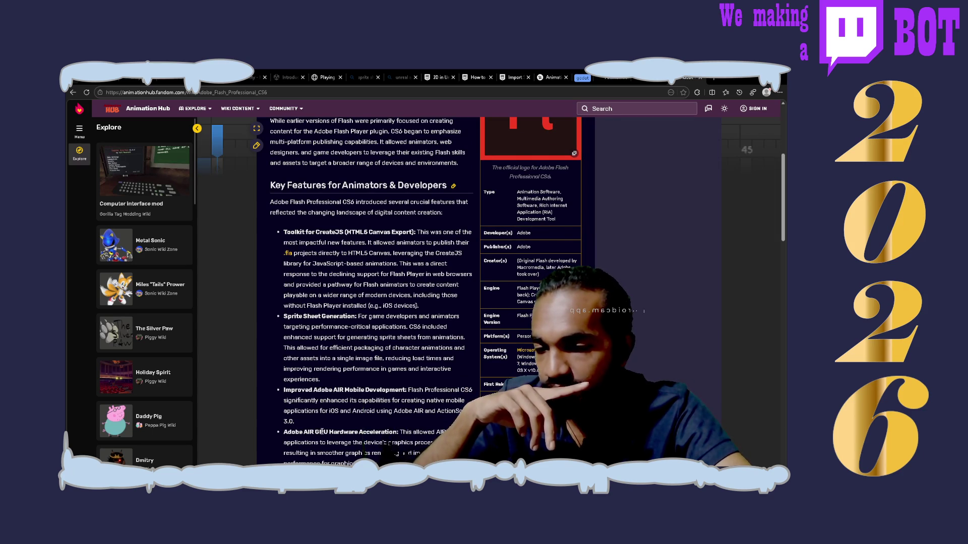
{"action": "scroll", "coordinate": [321, 432], "scroll_direction": "down", "scroll_amount": 12}
{"action": "scroll", "coordinate": [323, 434], "scroll_direction": "down", "scroll_amount": 4}
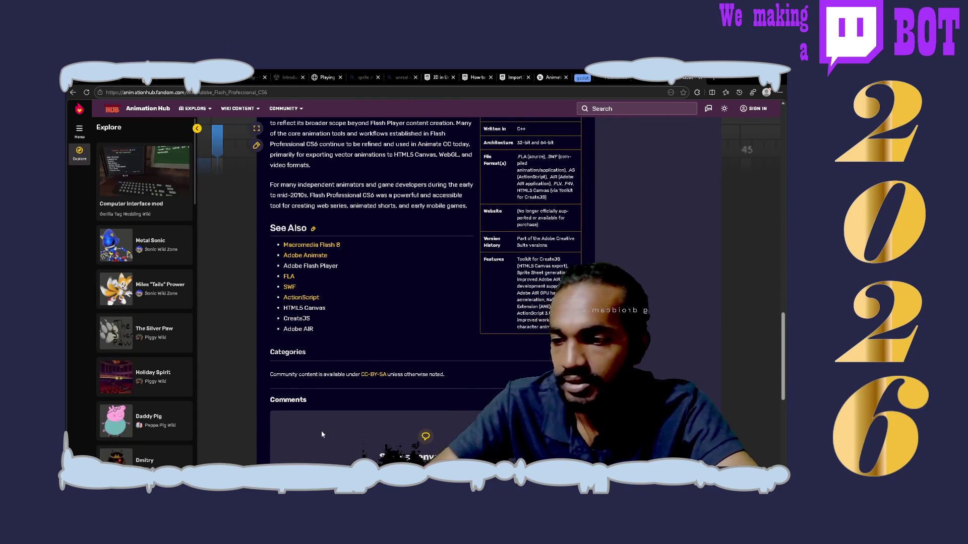
{"action": "left_click", "coordinate": [316, 256]}
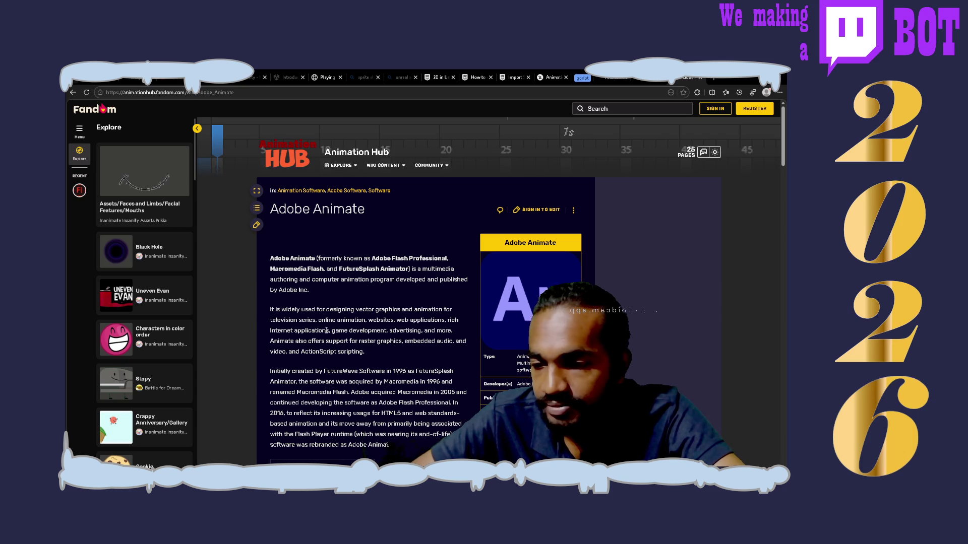
- Read the Adobe Animate wiki article down to Documentation and open the HTML5 Canvas Documentation guide
{"action": "scroll", "coordinate": [375, 370], "scroll_direction": "down", "scroll_amount": 3}
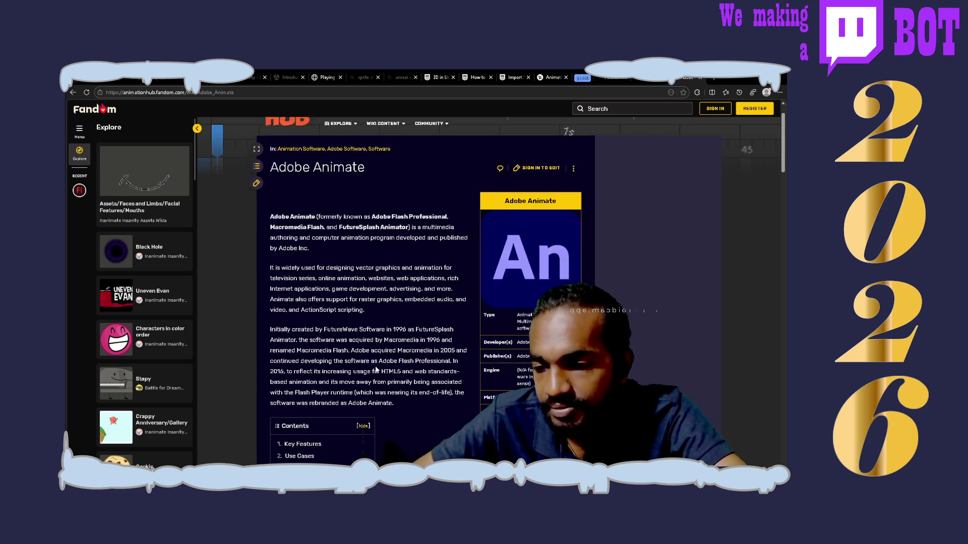
{"action": "scroll", "coordinate": [376, 369], "scroll_direction": "down", "scroll_amount": 4}
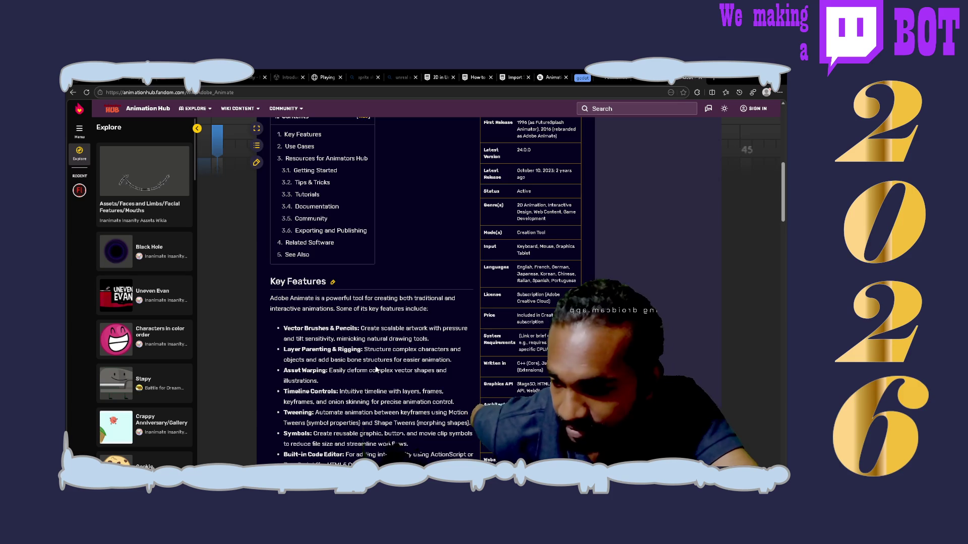
{"action": "scroll", "coordinate": [375, 370], "scroll_direction": "down", "scroll_amount": 2}
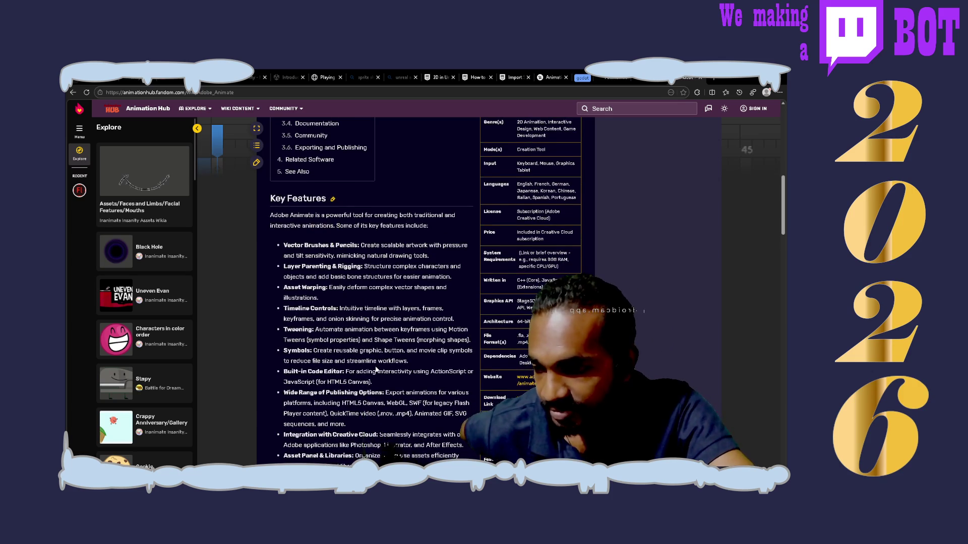
{"action": "scroll", "coordinate": [375, 369], "scroll_direction": "down", "scroll_amount": 3}
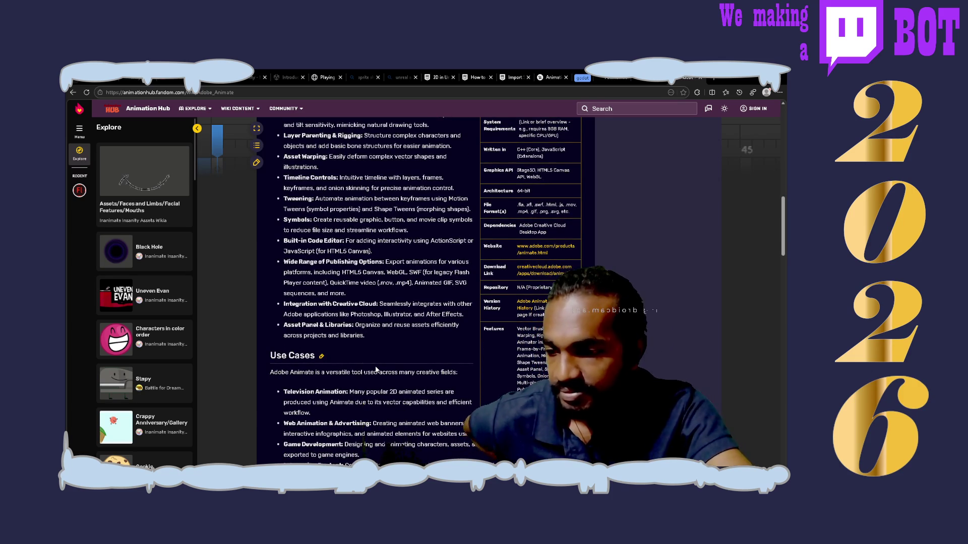
{"action": "scroll", "coordinate": [376, 370], "scroll_direction": "down", "scroll_amount": 3}
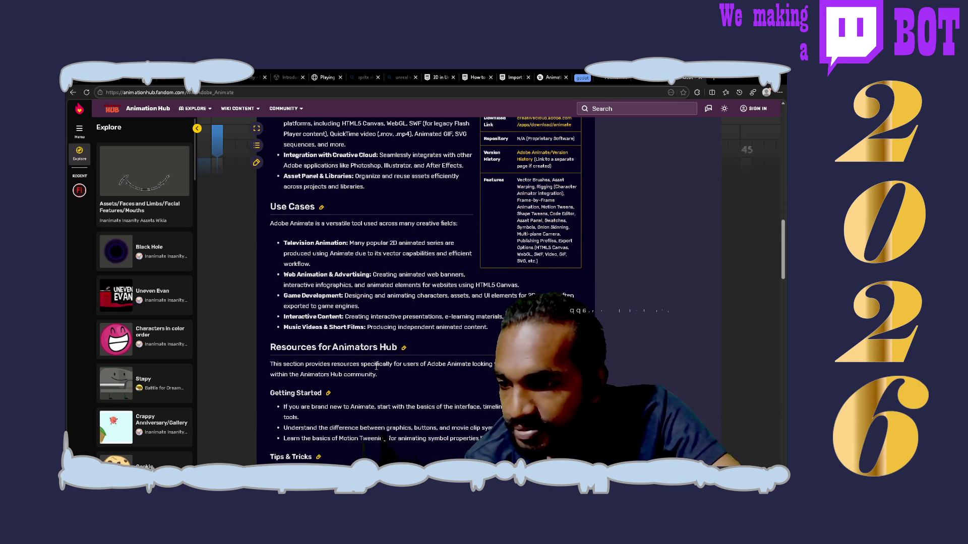
{"action": "scroll", "coordinate": [376, 367], "scroll_direction": "down", "scroll_amount": 3}
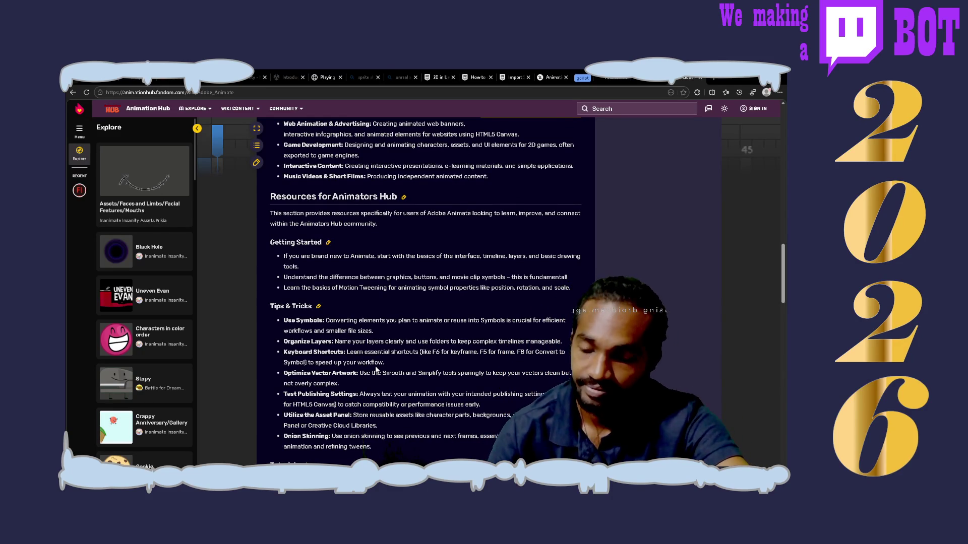
{"action": "scroll", "coordinate": [375, 369], "scroll_direction": "down", "scroll_amount": 3}
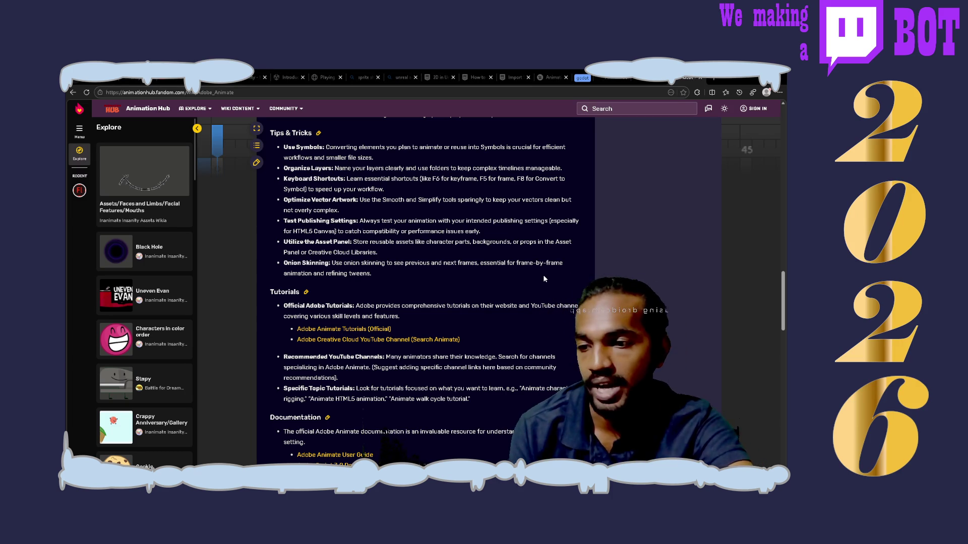
{"action": "scroll", "coordinate": [543, 275], "scroll_direction": "down", "scroll_amount": 4}
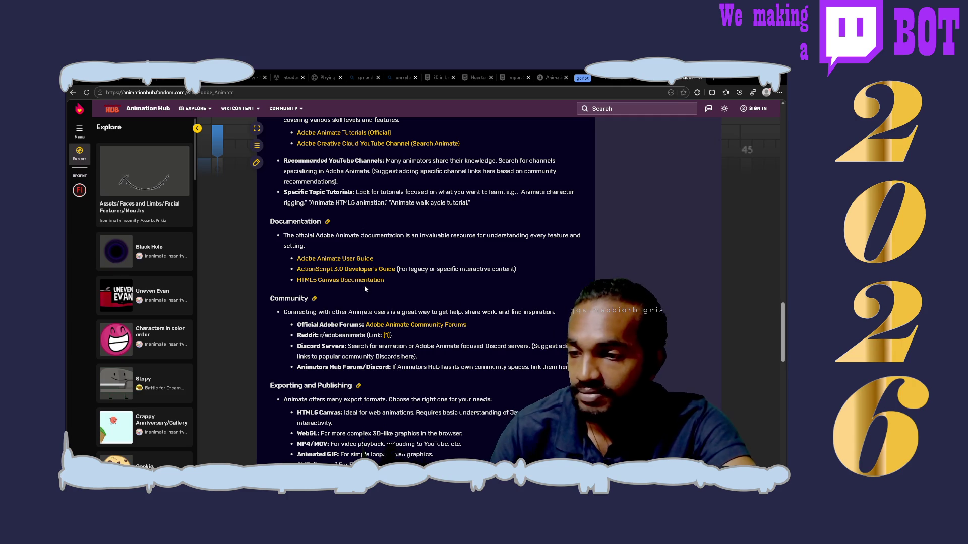
{"action": "left_click", "coordinate": [352, 281]}
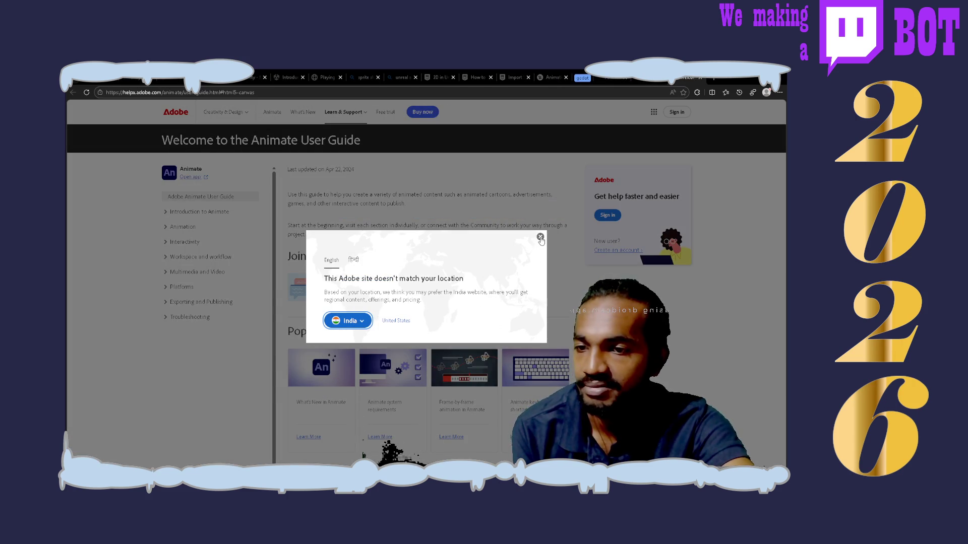
- Dismiss the Adobe Help Center site location notice
{"action": "left_click", "coordinate": [540, 237]}
{"action": "scroll", "coordinate": [541, 240], "scroll_direction": "down", "scroll_amount": 5}
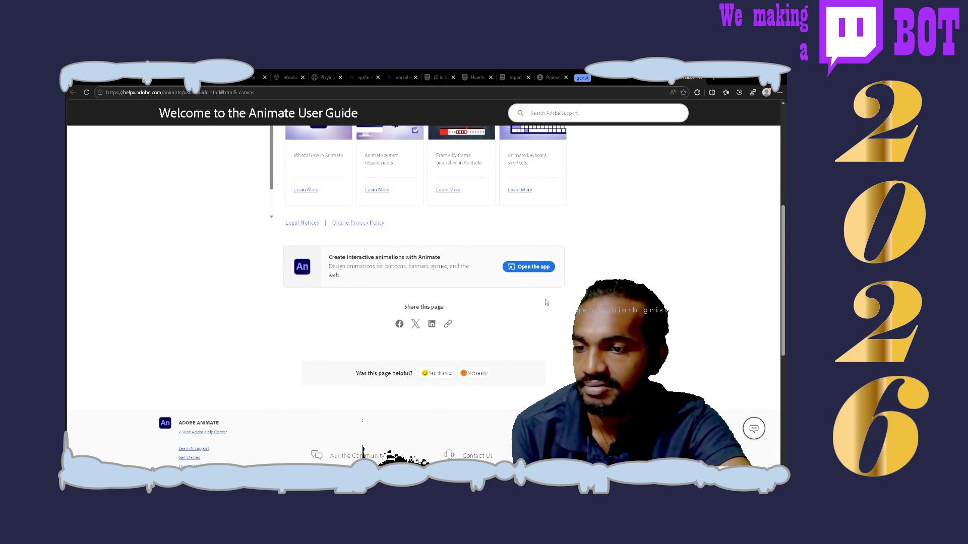
{"action": "scroll", "coordinate": [546, 299], "scroll_direction": "up", "scroll_amount": 4}
{"action": "scroll", "coordinate": [546, 302], "scroll_direction": "up", "scroll_amount": 2}
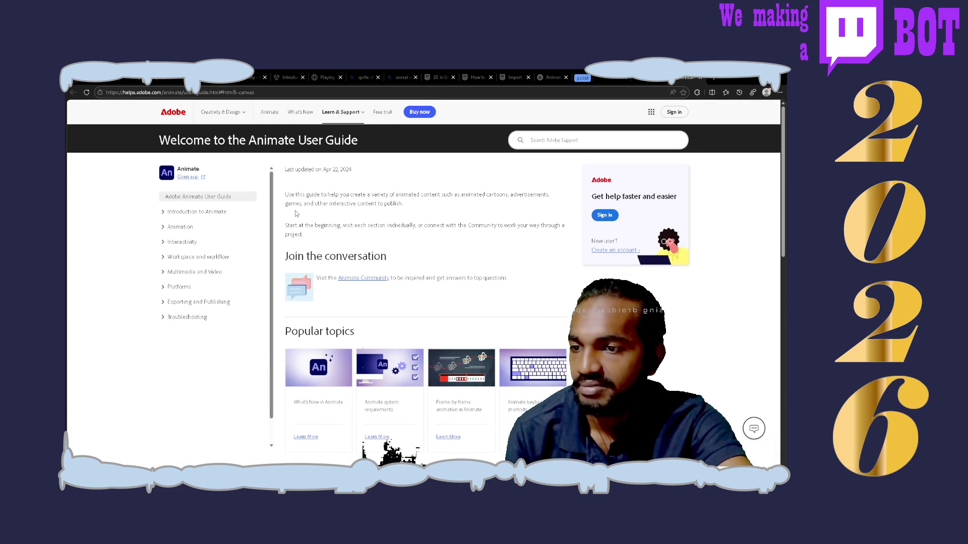
- Expand the Introduction to Animate and Animation topics in the user guide, then close the tab
{"action": "left_click", "coordinate": [189, 212]}
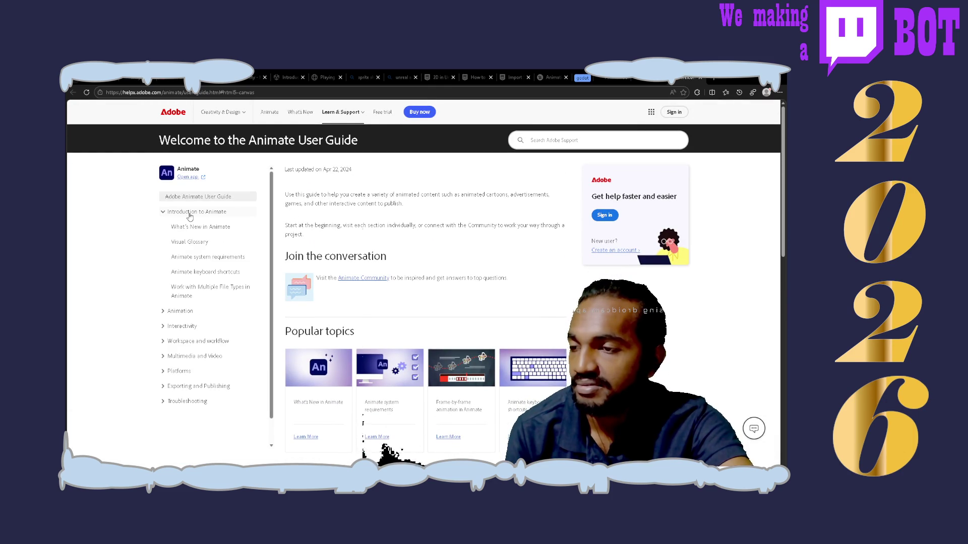
{"action": "left_click", "coordinate": [180, 312]}
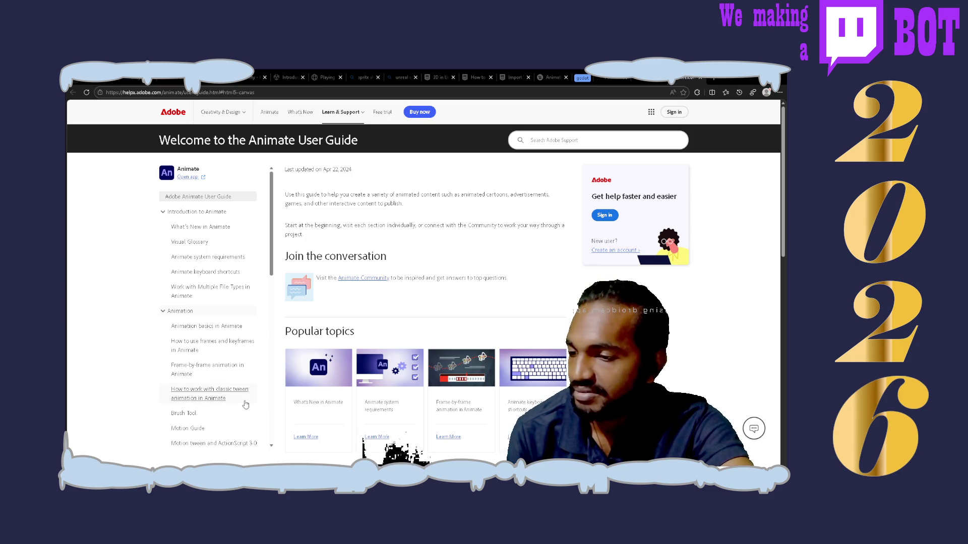
{"action": "scroll", "coordinate": [196, 421], "scroll_direction": "down", "scroll_amount": 5}
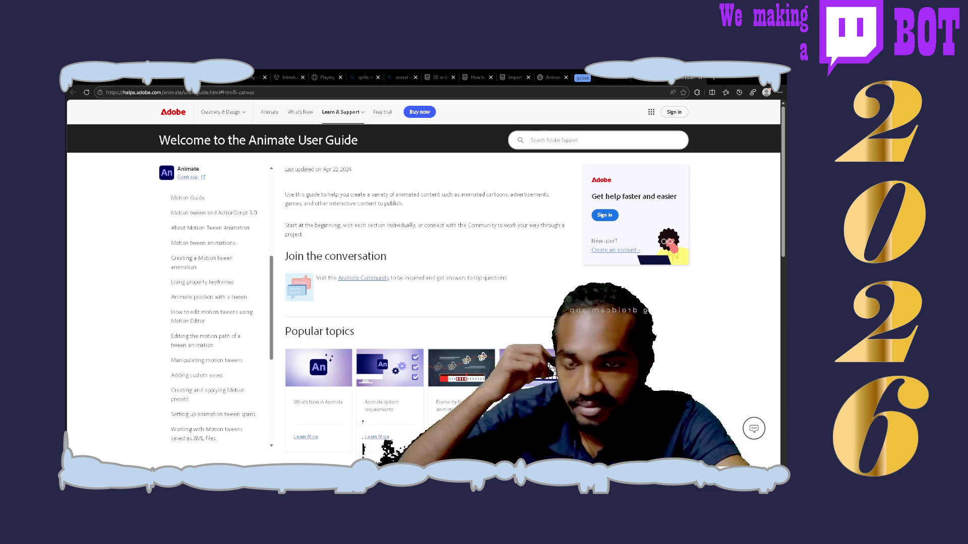
{"action": "key", "text": "ctrl+w"}
{"action": "key", "text": "ctrl+w"}
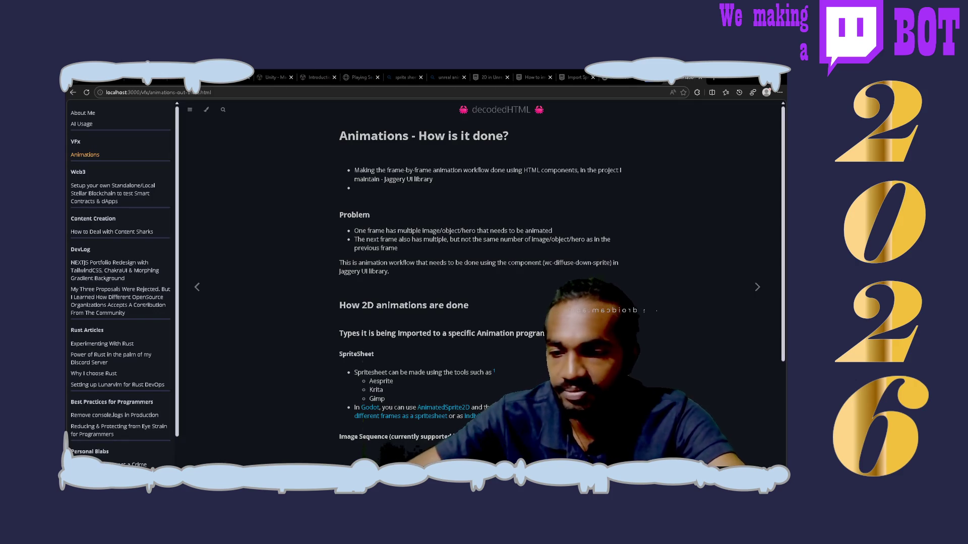
- Leave the Animations post for the Unreal Engine 'How to import sprites' tab, then start a new tab
{"action": "scroll", "coordinate": [481, 287], "scroll_direction": "down", "scroll_amount": 3}
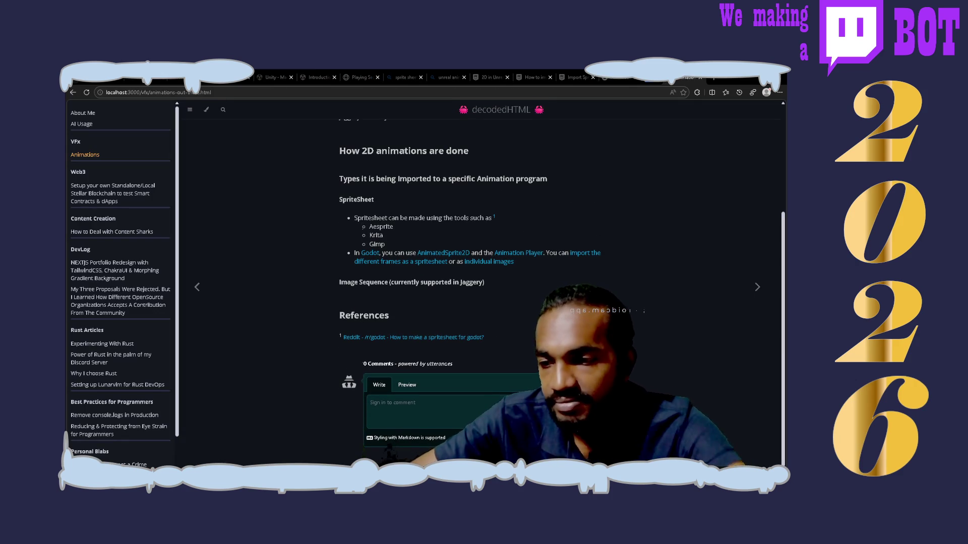
{"action": "left_click", "coordinate": [531, 74]}
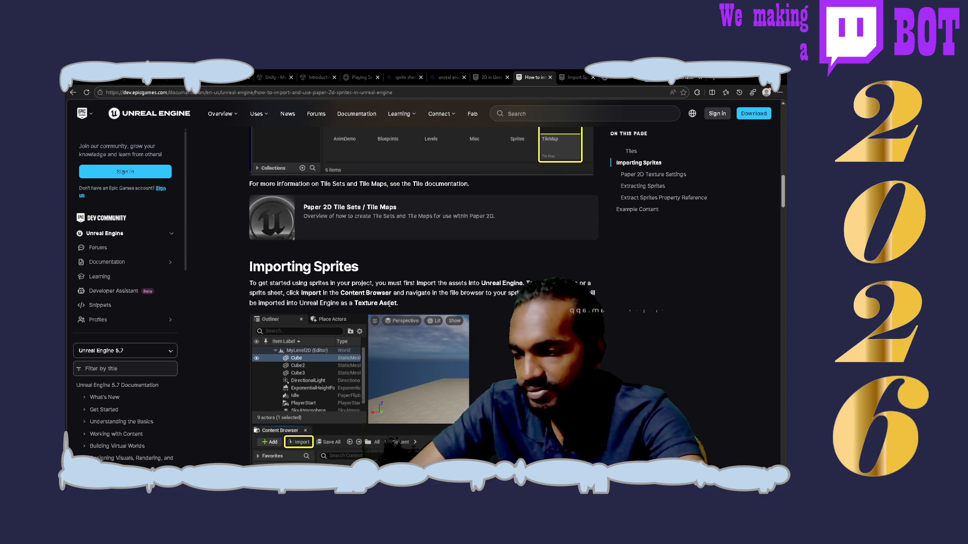
{"action": "key", "text": "ctrl+t"}
- Search the web for 'unreal texture assets', correcting typos in the query
{"action": "type", "text": "unre"}
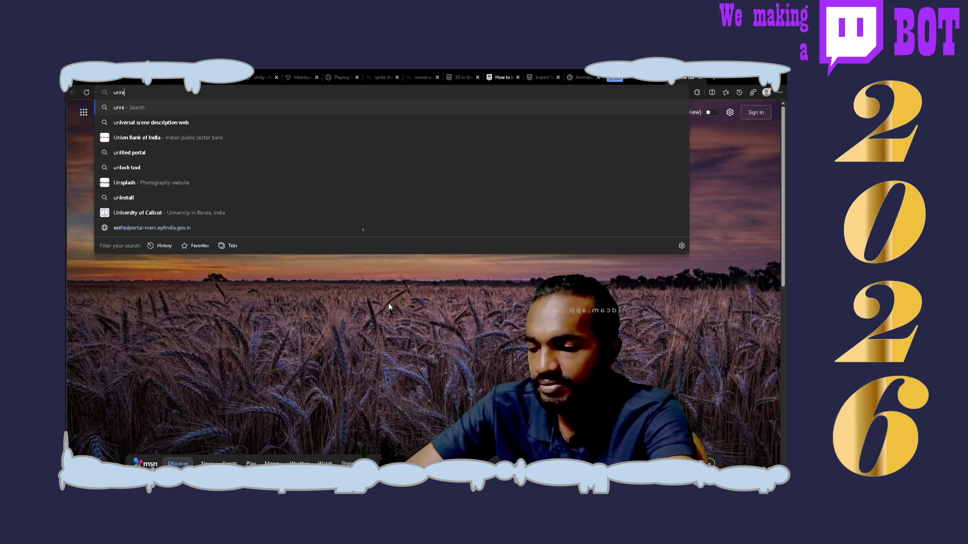
{"action": "type", "text": "al atexture"}
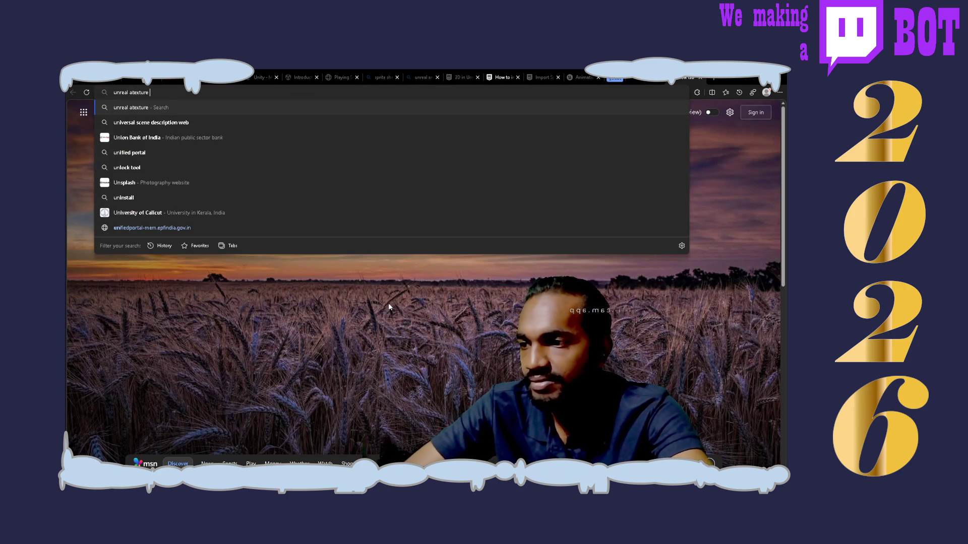
{"action": "key", "text": "Delete"}
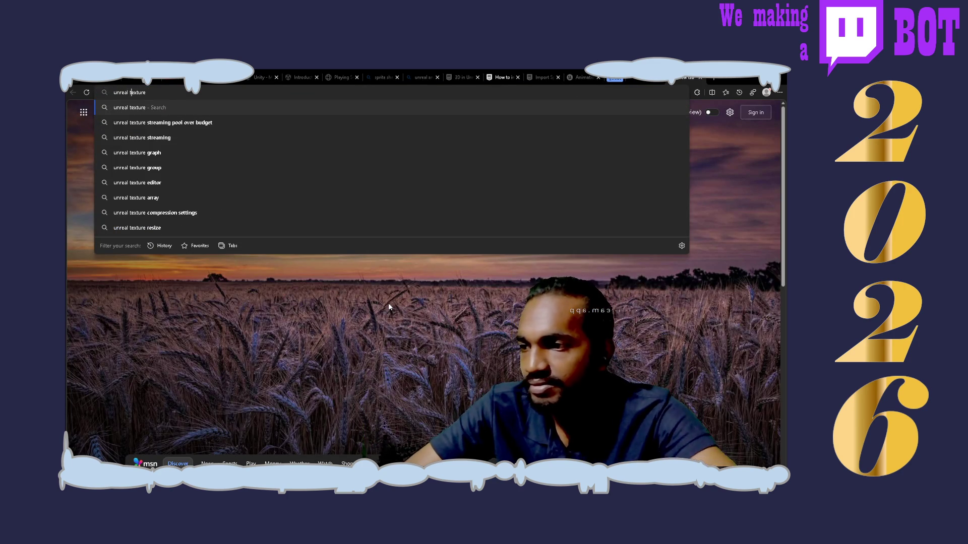
{"action": "type", "text": " asets"}
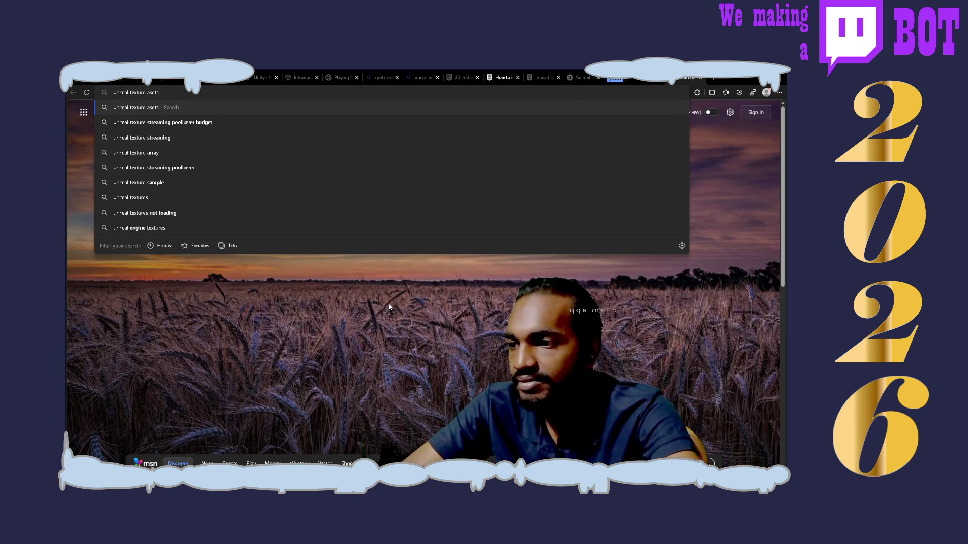
{"action": "type", "text": "s"}
{"action": "key", "text": "Return"}
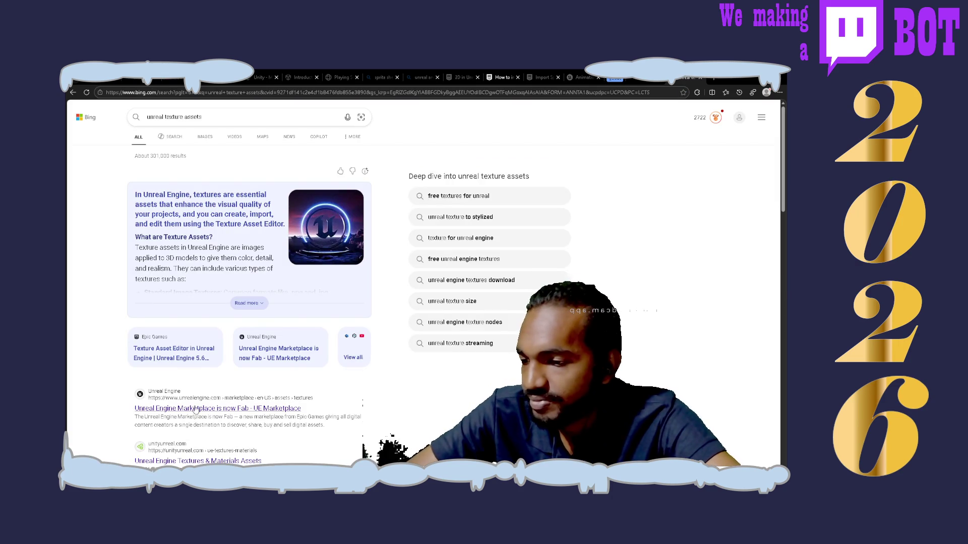
- Open the Epic Games 'Texture Asset Editor in Unreal Engine' result from the Bing results
{"action": "scroll", "coordinate": [255, 287], "scroll_direction": "down", "scroll_amount": 5}
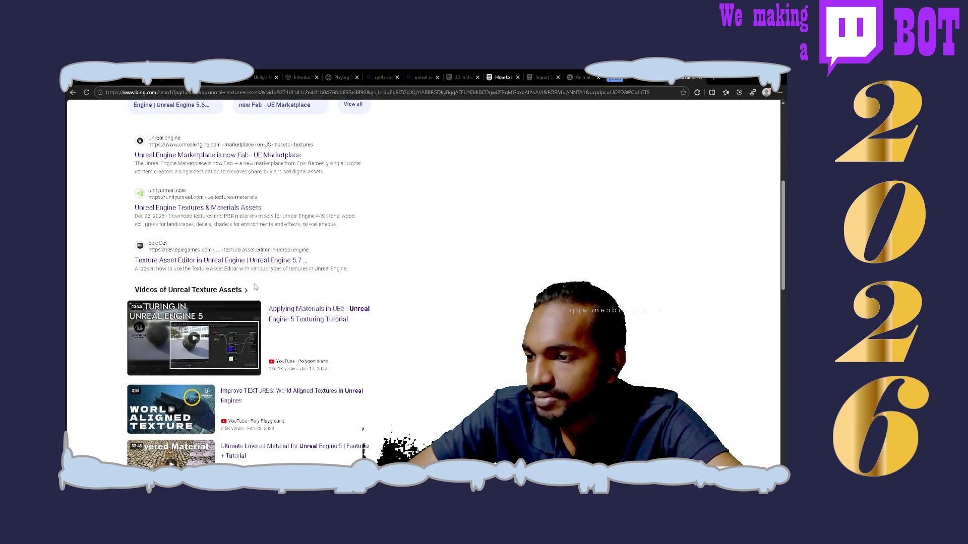
{"action": "scroll", "coordinate": [255, 287], "scroll_direction": "down", "scroll_amount": 10}
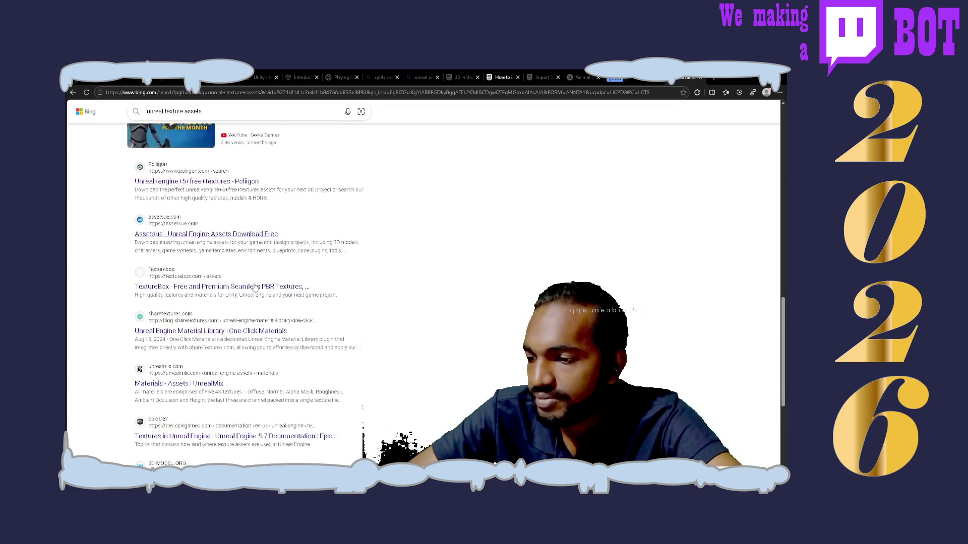
{"action": "scroll", "coordinate": [255, 287], "scroll_direction": "up", "scroll_amount": 10}
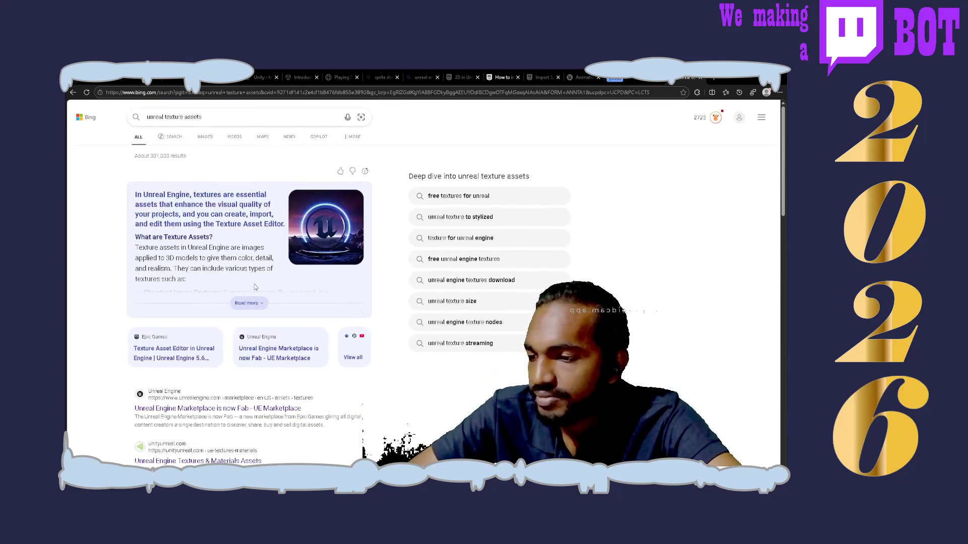
{"action": "left_click", "coordinate": [161, 355]}
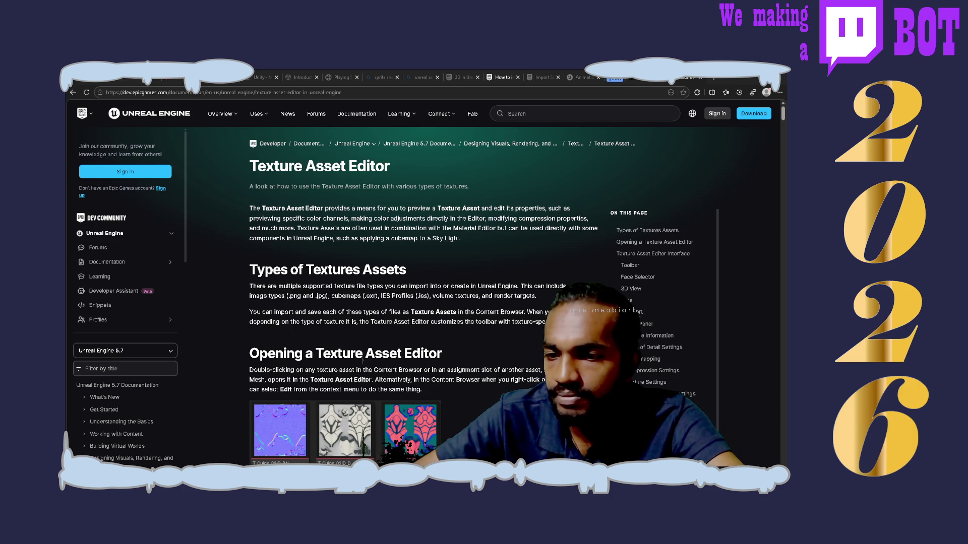
- Alt+Tab back to the Texture Asset Editor documentation page and away again
{"action": "key", "text": "alt+Tab"}
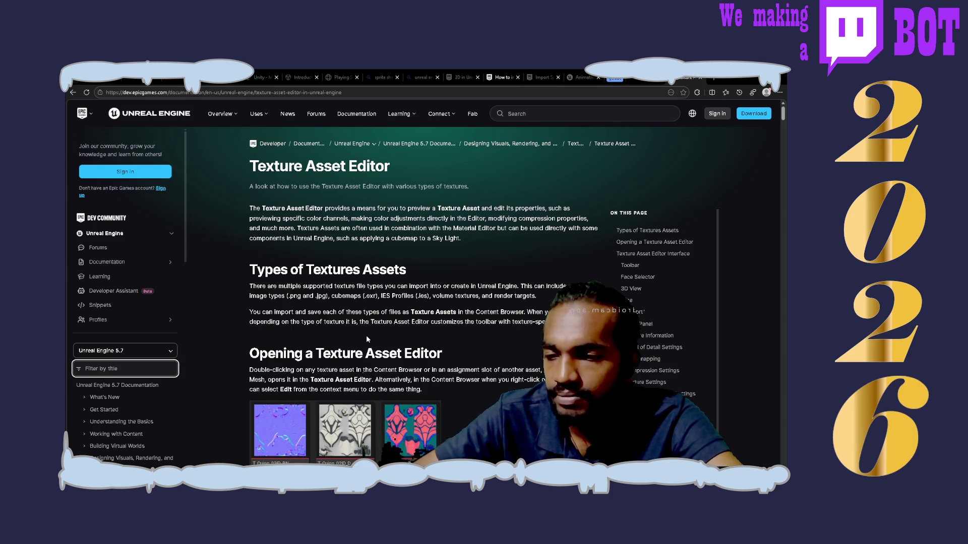
{"action": "key", "text": "alt+Tab"}
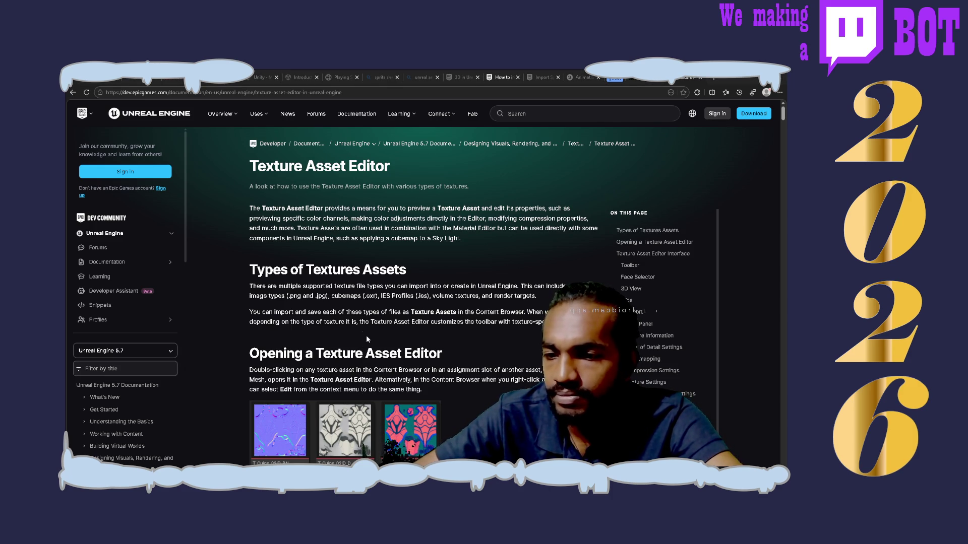
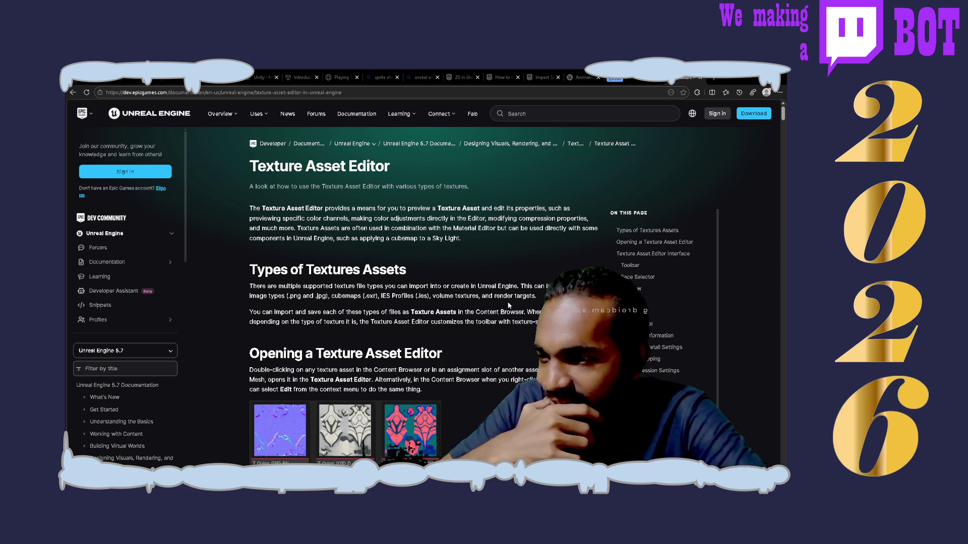
- Check the Animations note, then read down the Paper 2D sprites import guide
{"action": "left_click", "coordinate": [569, 74]}
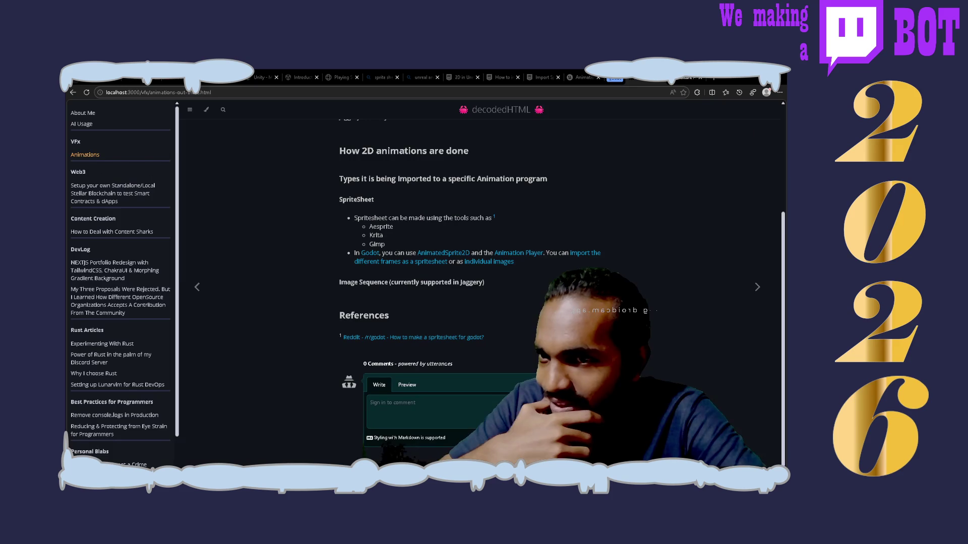
{"action": "left_click", "coordinate": [541, 77]}
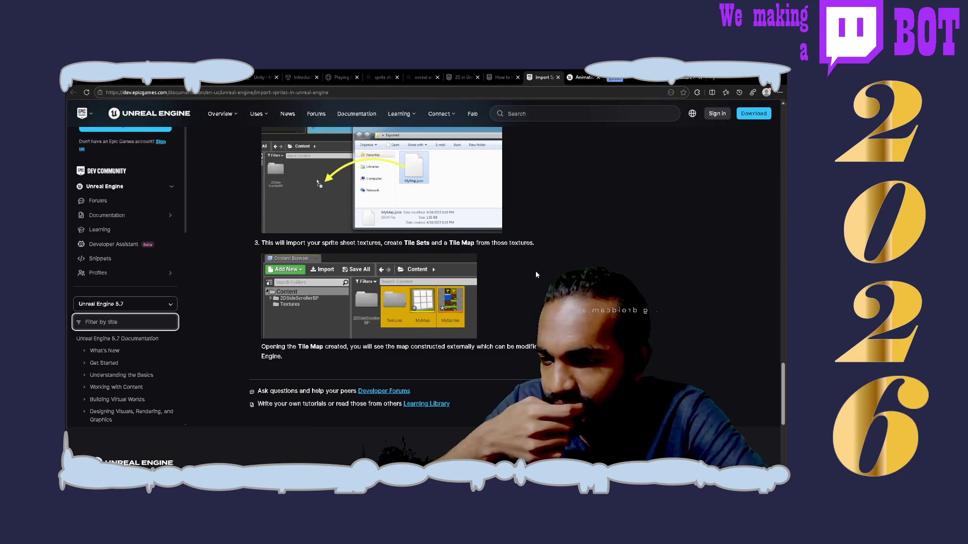
{"action": "left_click", "coordinate": [502, 75]}
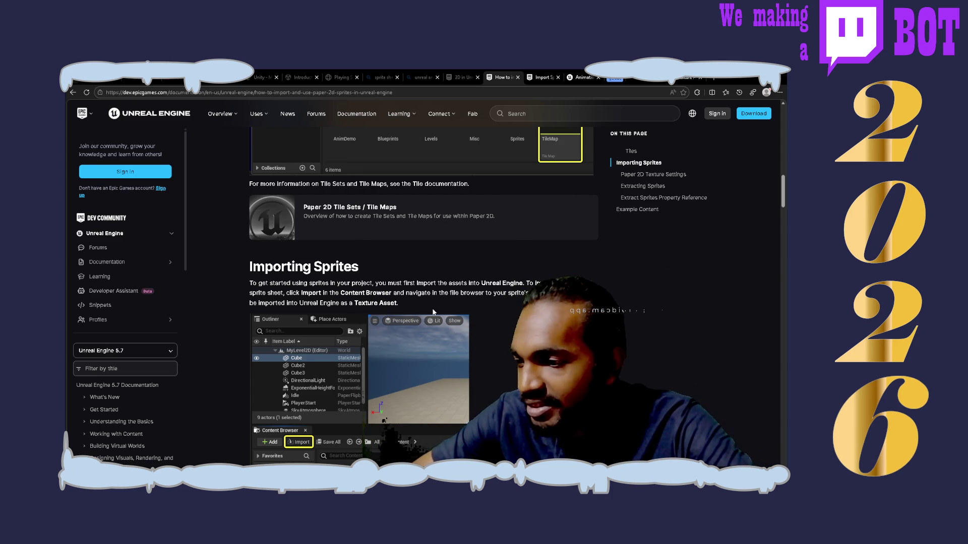
{"action": "scroll", "coordinate": [123, 283], "scroll_direction": "down", "scroll_amount": 3}
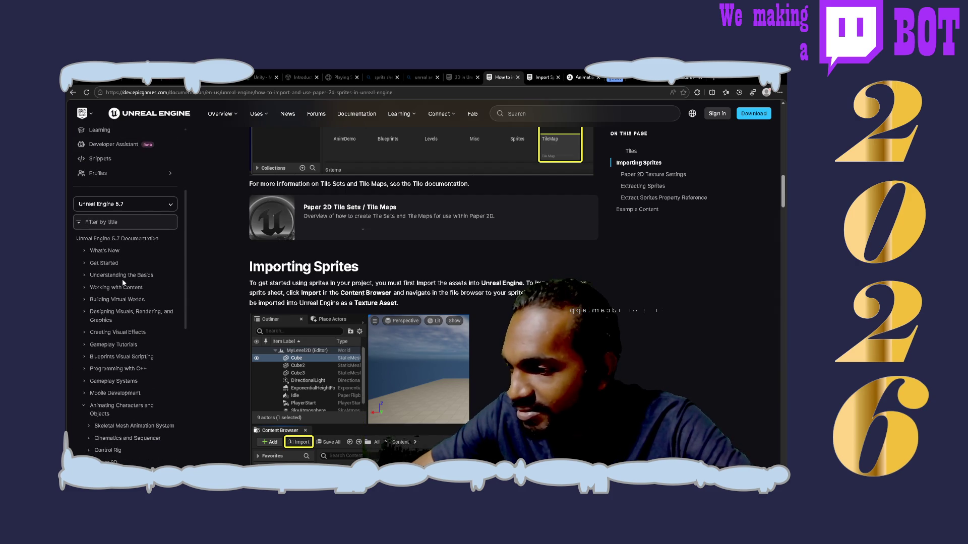
{"action": "scroll", "coordinate": [122, 283], "scroll_direction": "down", "scroll_amount": 2}
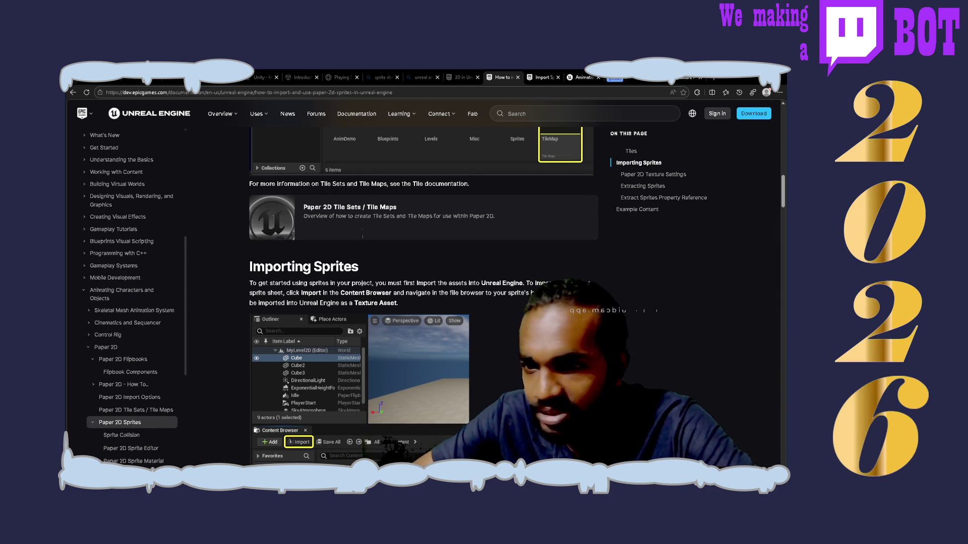
{"action": "scroll", "coordinate": [526, 256], "scroll_direction": "down", "scroll_amount": 1}
{"action": "scroll", "coordinate": [522, 225], "scroll_direction": "down", "scroll_amount": 3}
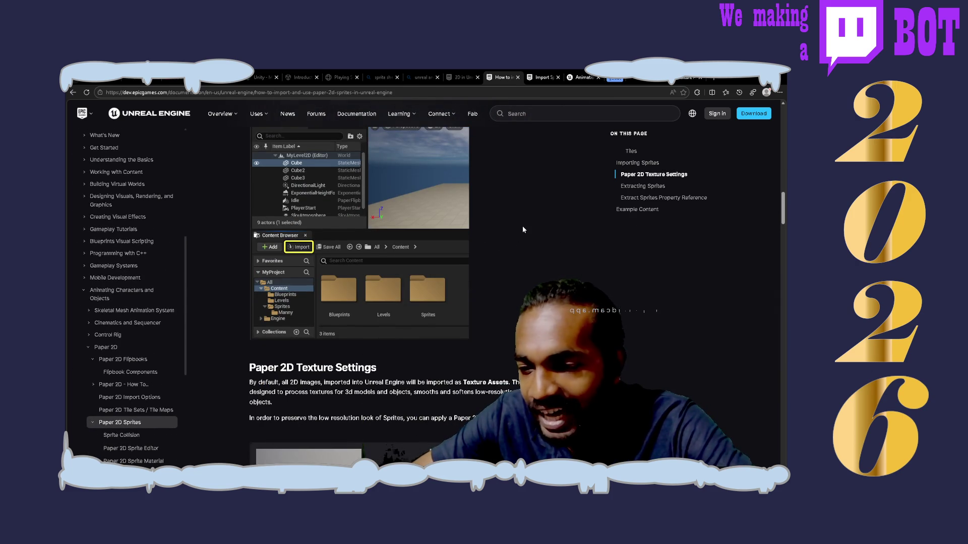
{"action": "scroll", "coordinate": [522, 229], "scroll_direction": "up", "scroll_amount": 1}
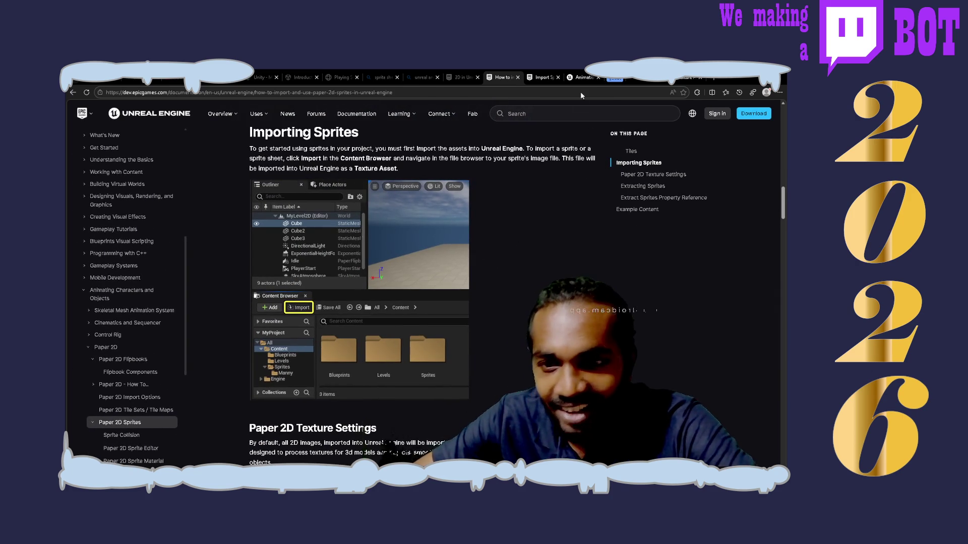
- Return to the Texture Asset Editor page and open a new blank browser tab
{"action": "left_click", "coordinate": [682, 80]}
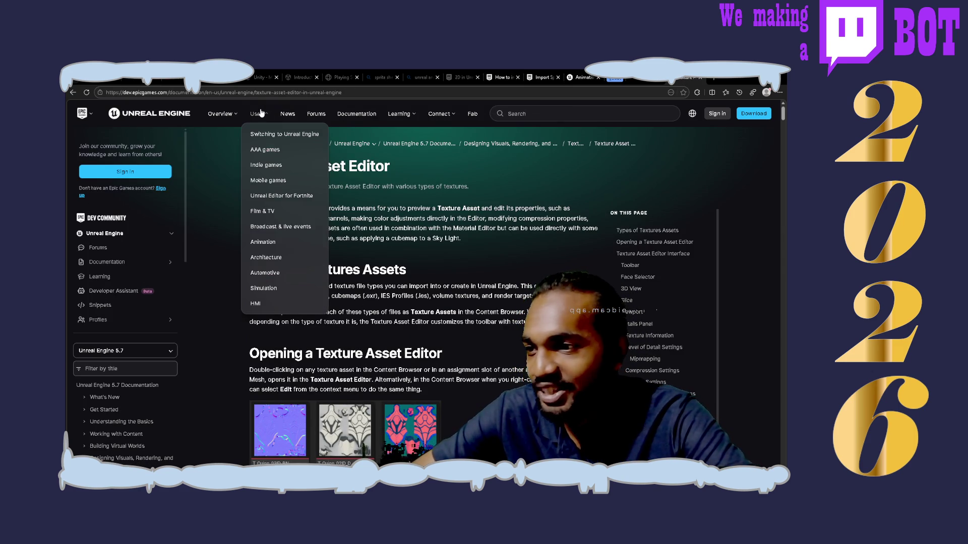
{"action": "mouse_move", "coordinate": [216, 117]}
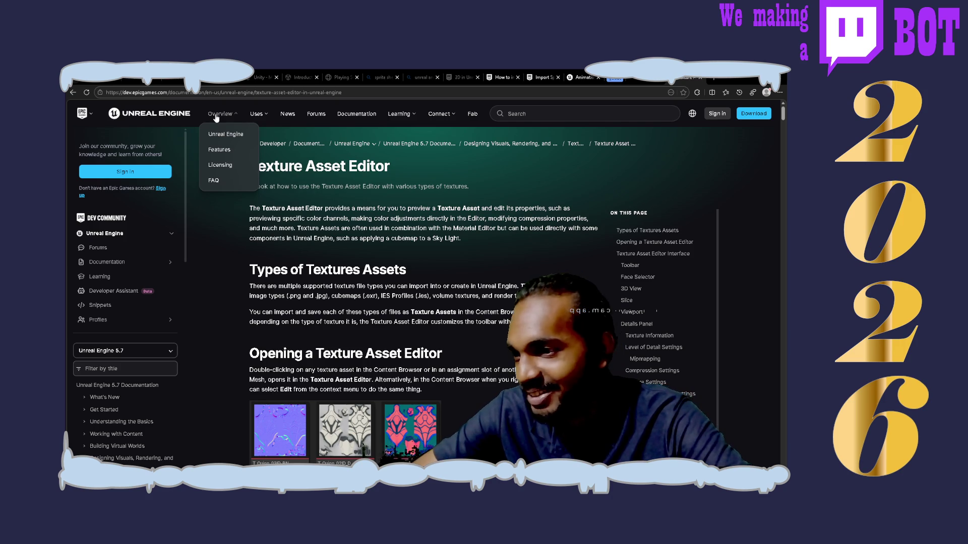
{"action": "mouse_move", "coordinate": [409, 120]}
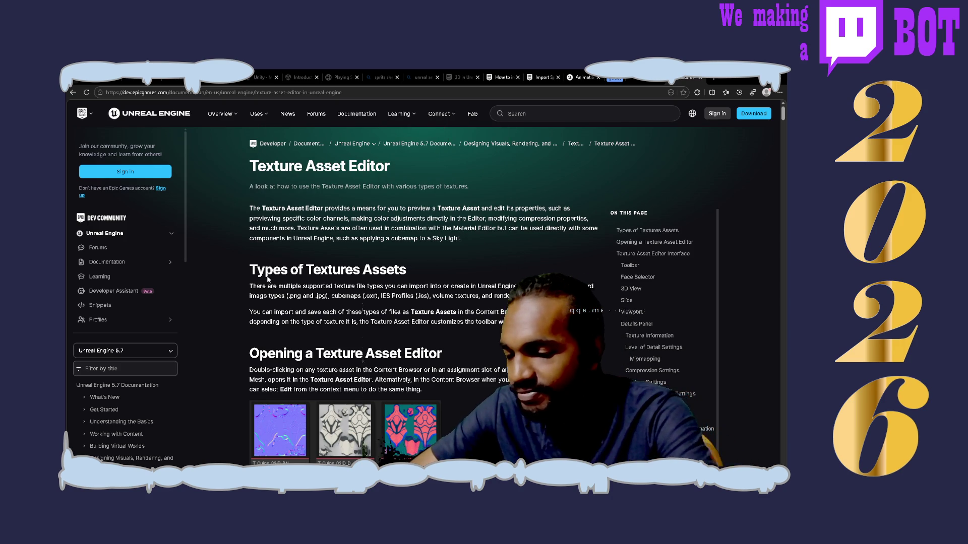
{"action": "key", "text": "ctrl+t"}
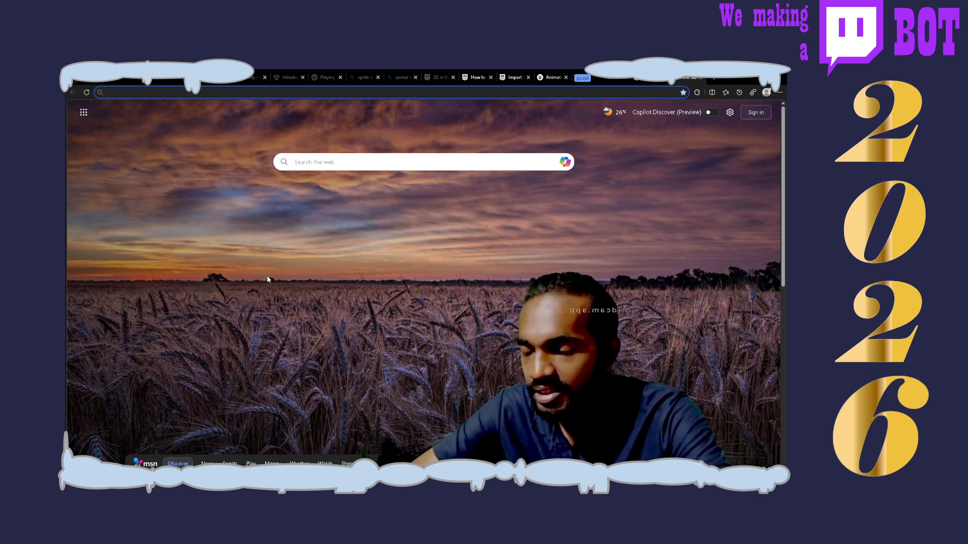
- Search Bing for 'unreal texture' and review the expanded AI answer and its sources
{"action": "type", "text": "unreal "}
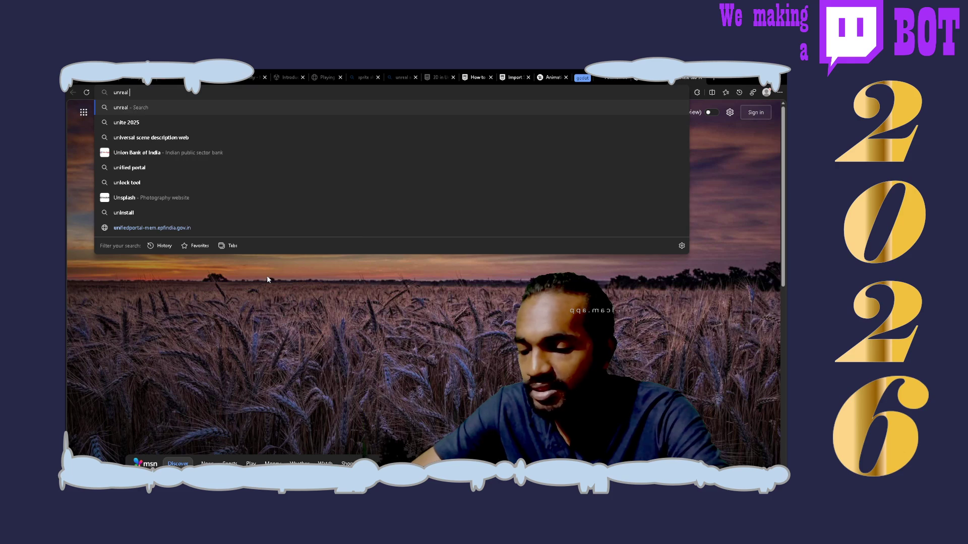
{"action": "type", "text": "texture"}
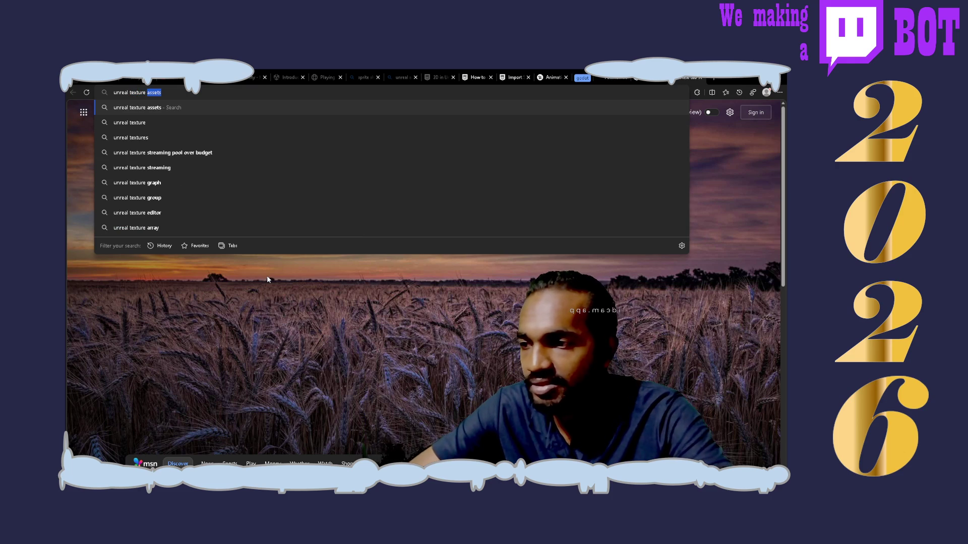
{"action": "key", "text": "Return"}
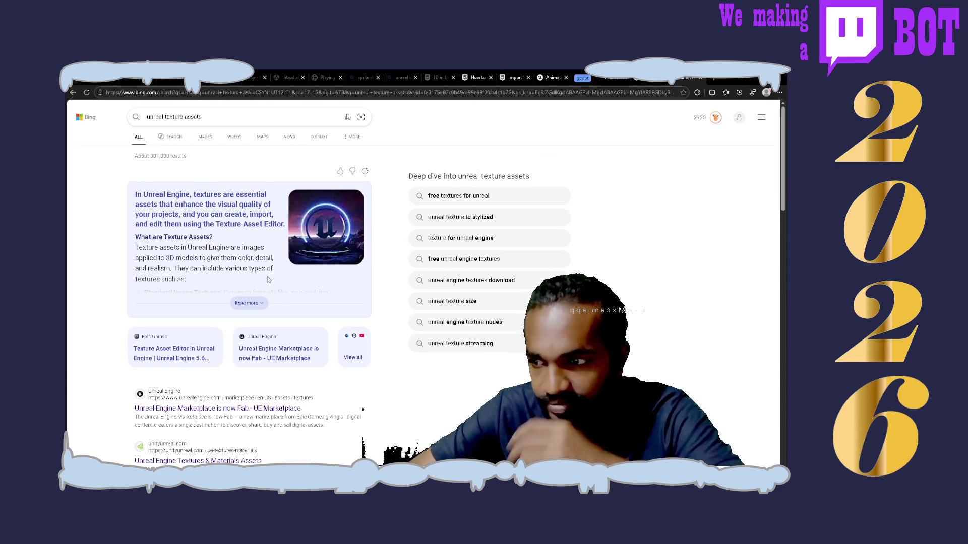
{"action": "left_click", "coordinate": [245, 304]}
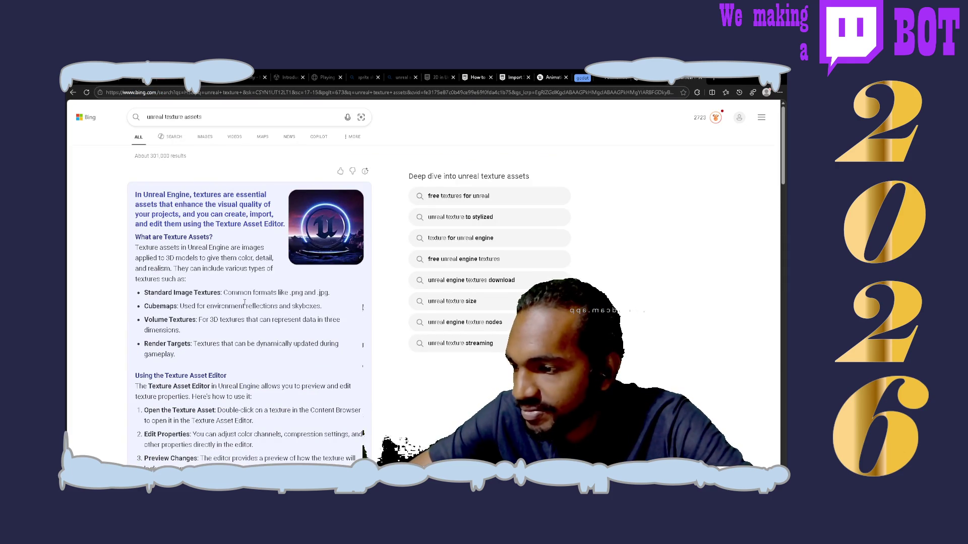
{"action": "scroll", "coordinate": [244, 302], "scroll_direction": "down", "scroll_amount": 1}
{"action": "scroll", "coordinate": [246, 306], "scroll_direction": "down", "scroll_amount": 2}
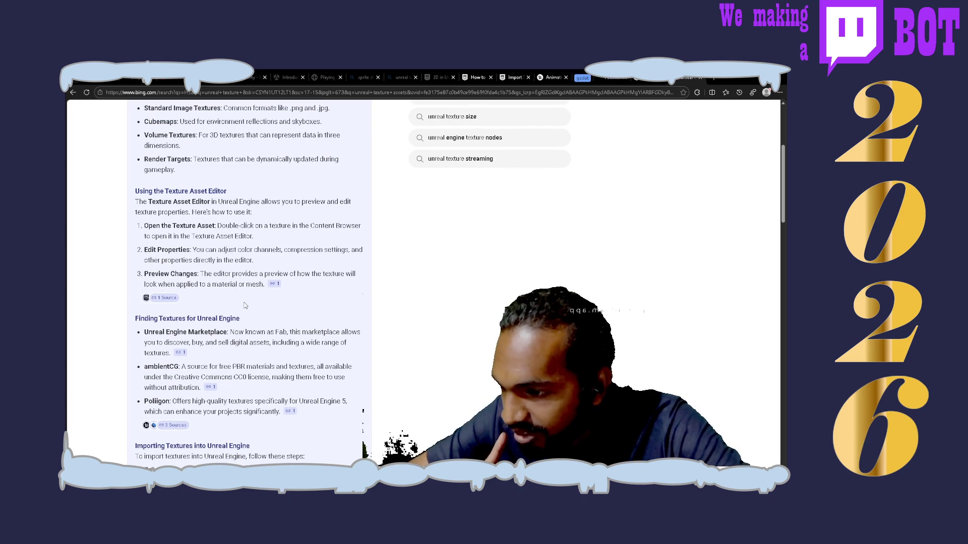
{"action": "scroll", "coordinate": [246, 306], "scroll_direction": "down", "scroll_amount": 5}
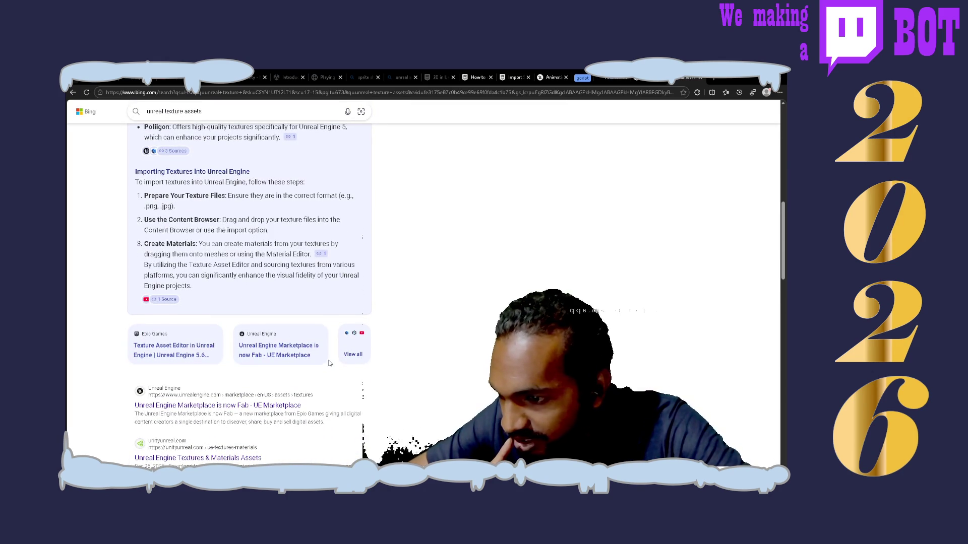
{"action": "left_click", "coordinate": [367, 348]}
{"action": "scroll", "coordinate": [371, 383], "scroll_direction": "down", "scroll_amount": 3}
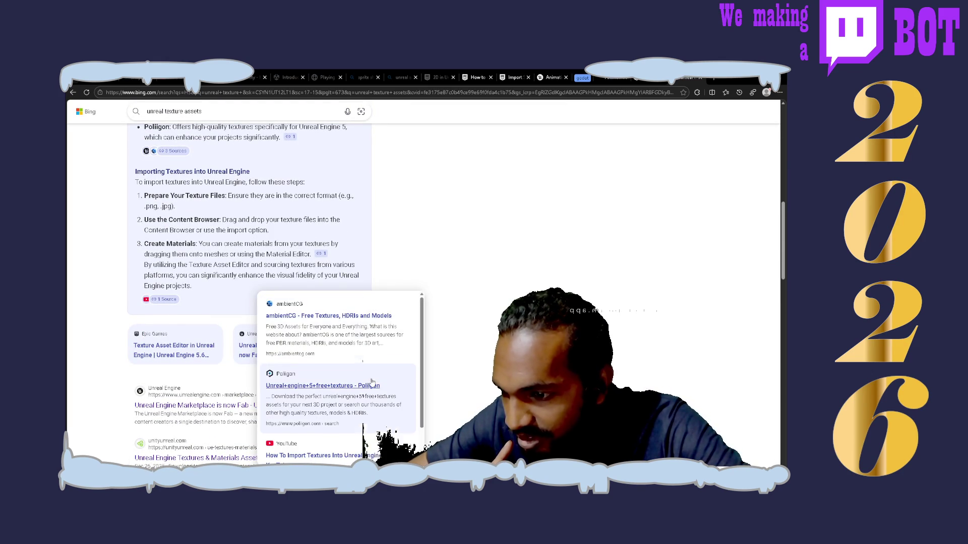
{"action": "scroll", "coordinate": [371, 383], "scroll_direction": "down", "scroll_amount": 5}
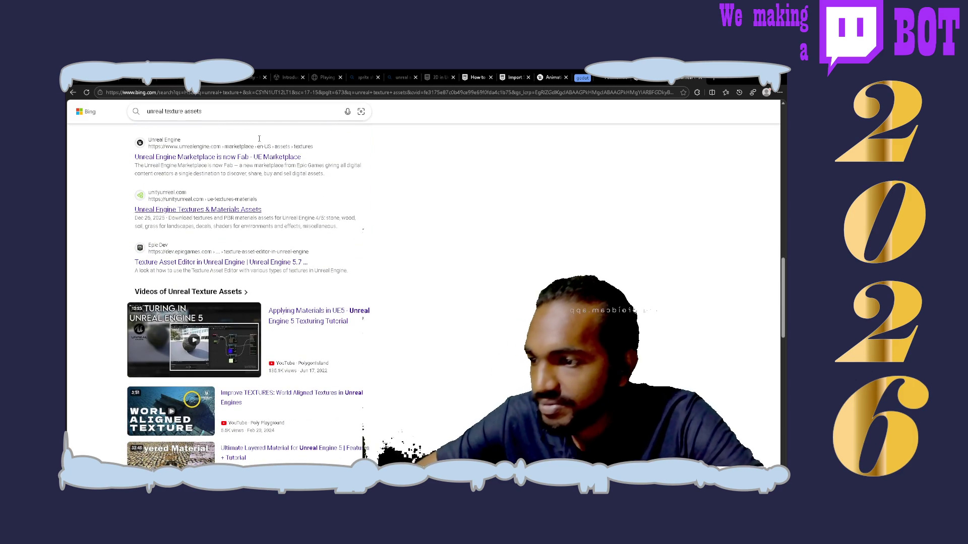
- Refine the search to 'unreal texture documentation' and open the Unreal Engine 5.7 Textures page in a new tab
{"action": "left_click", "coordinate": [261, 112]}
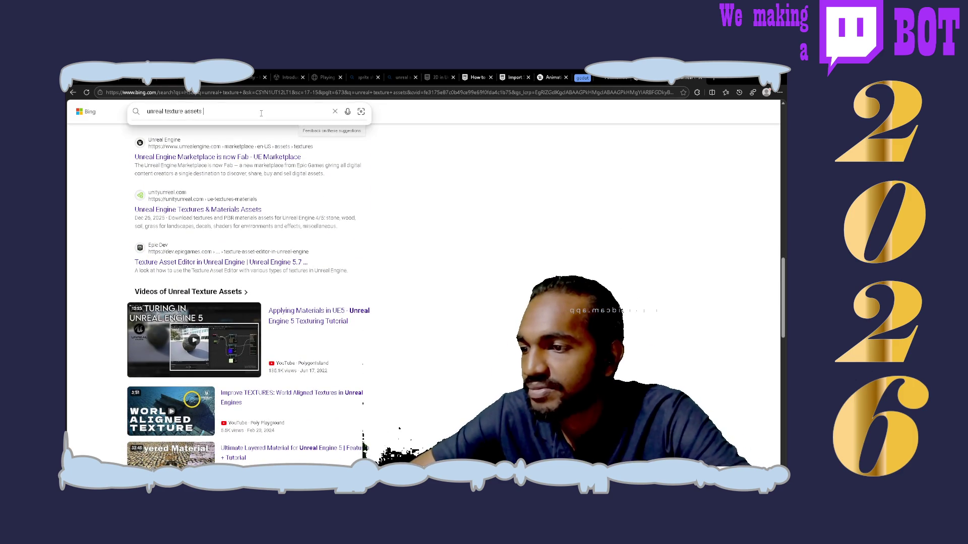
{"action": "type", "text": "documentatio"}
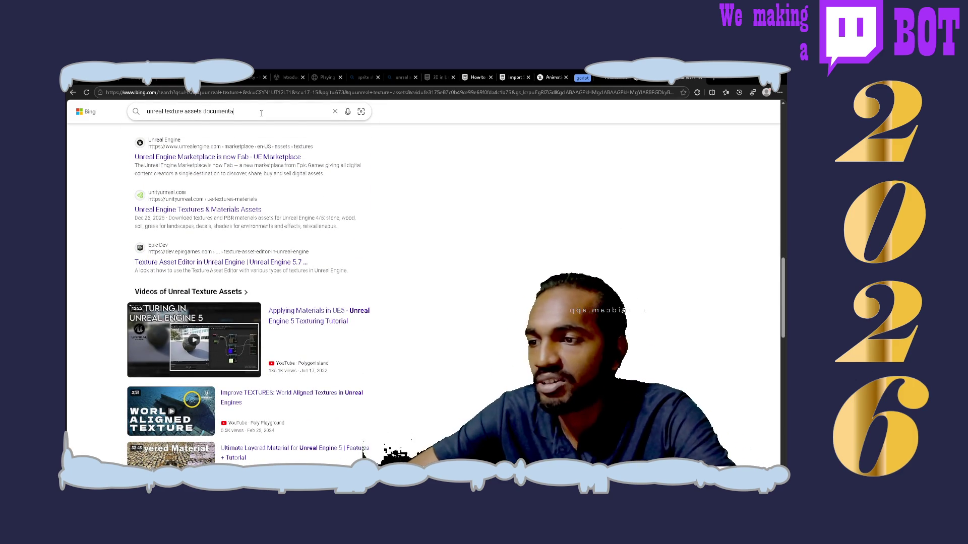
{"action": "type", "text": "n\\"}
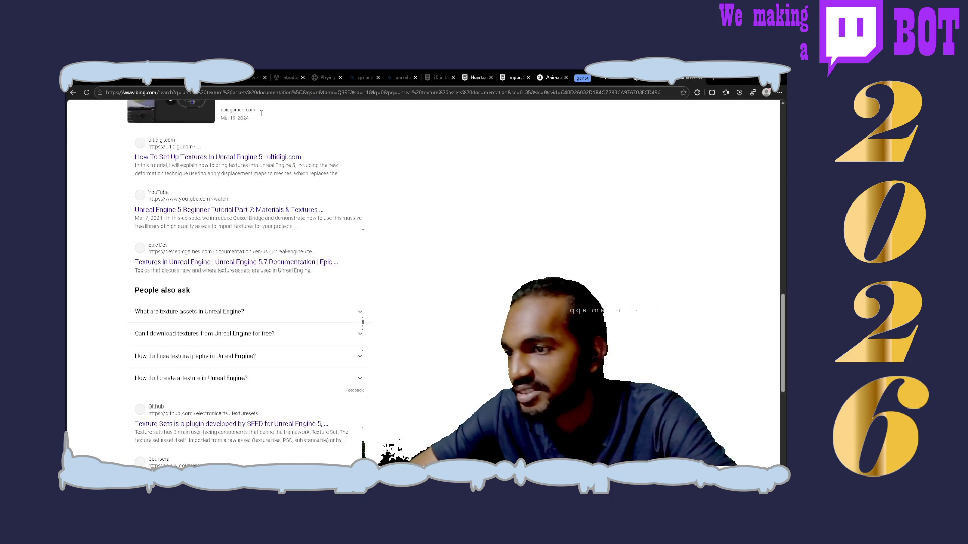
{"action": "key", "text": "Return"}
{"action": "scroll", "coordinate": [388, 261], "scroll_direction": "down", "scroll_amount": 5}
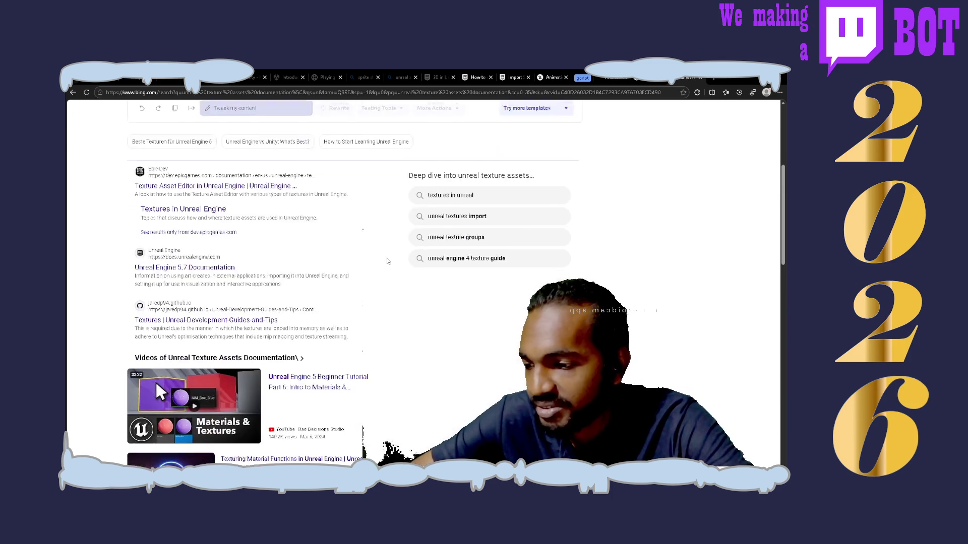
{"action": "middle_click", "coordinate": [187, 192]}
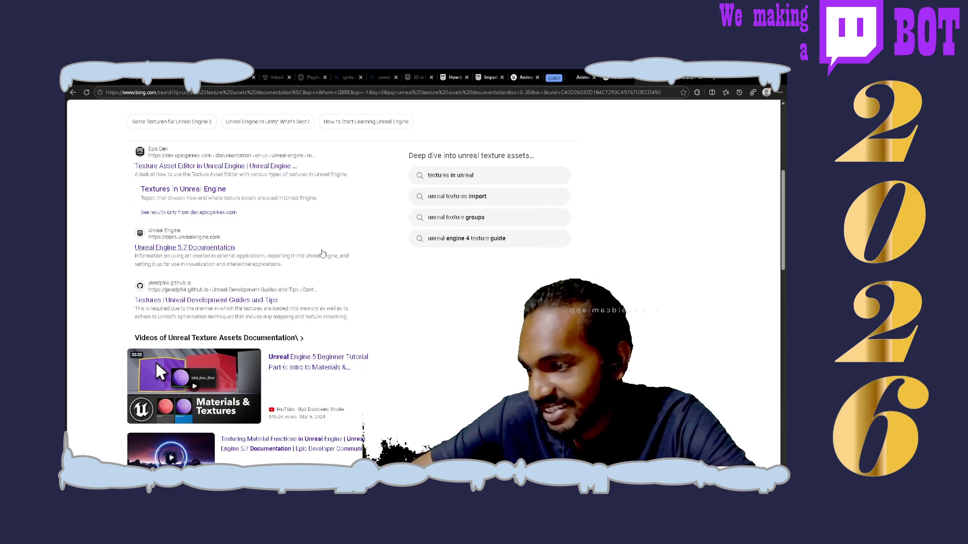
{"action": "scroll", "coordinate": [322, 254], "scroll_direction": "down", "scroll_amount": 6}
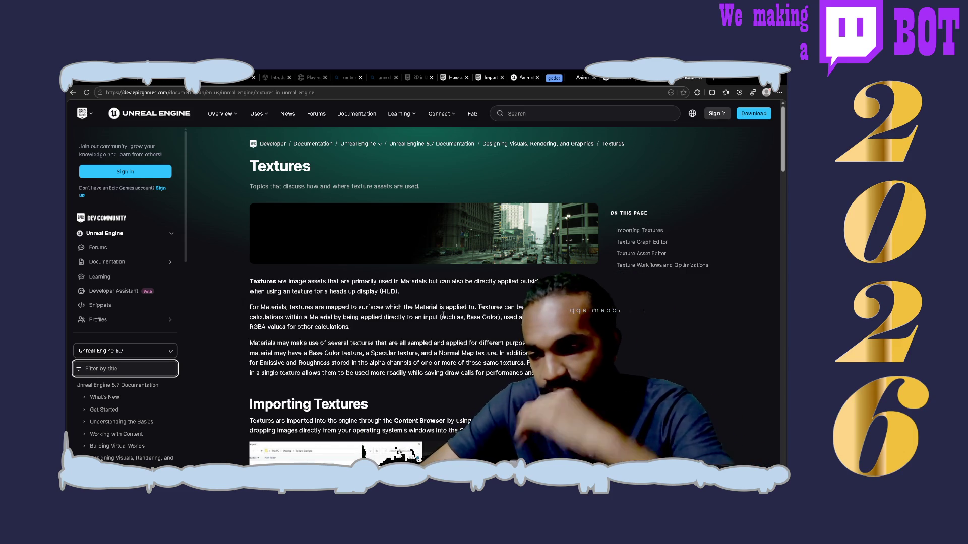
{"action": "left_click", "coordinate": [517, 282]}
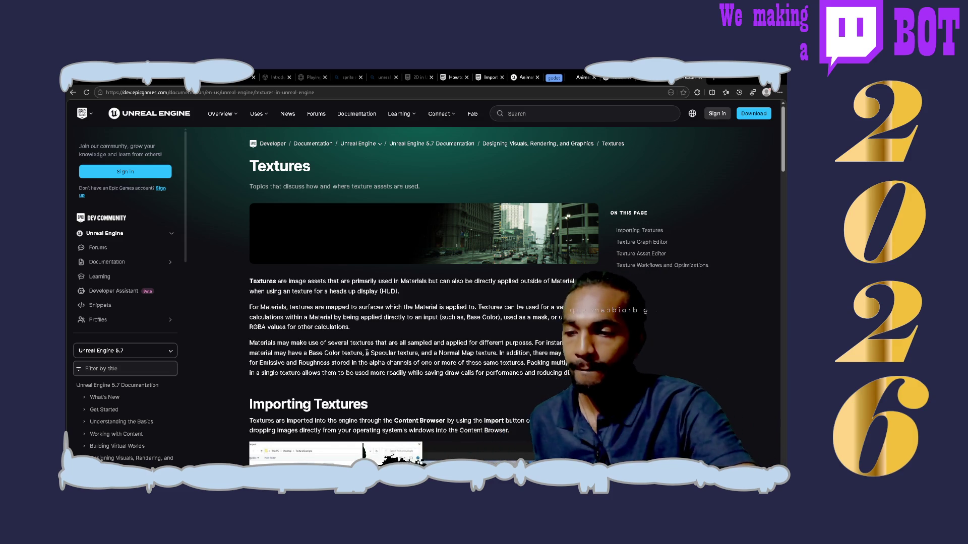
- Scroll the Textures page through Importing Textures, its supported formats and the power-of-two size tips
{"action": "scroll", "coordinate": [366, 353], "scroll_direction": "down", "scroll_amount": 3}
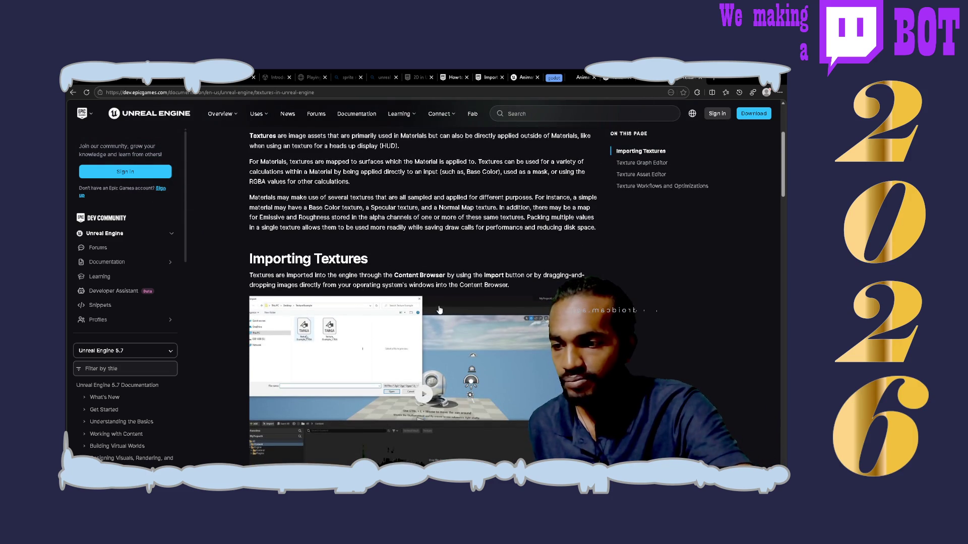
{"action": "scroll", "coordinate": [448, 330], "scroll_direction": "down", "scroll_amount": 4}
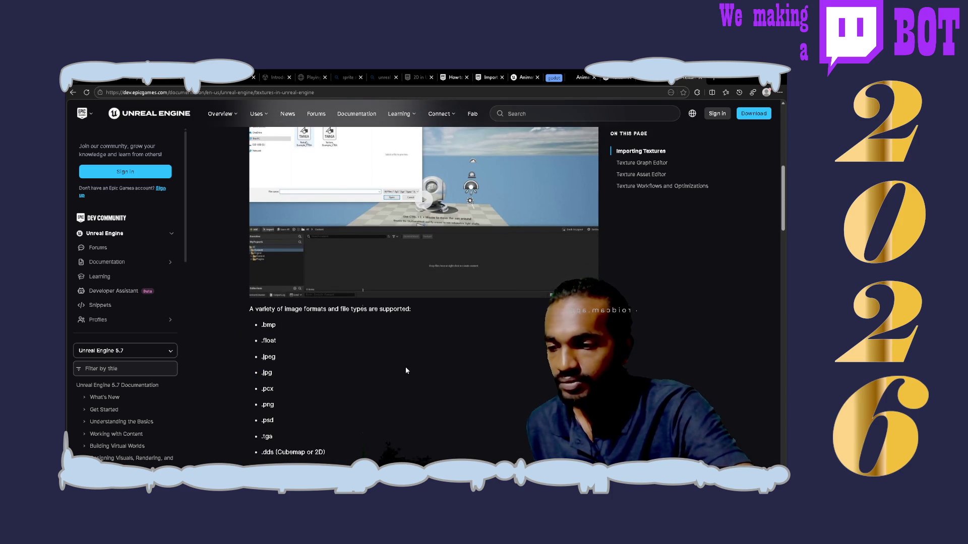
{"action": "scroll", "coordinate": [406, 371], "scroll_direction": "down", "scroll_amount": 2}
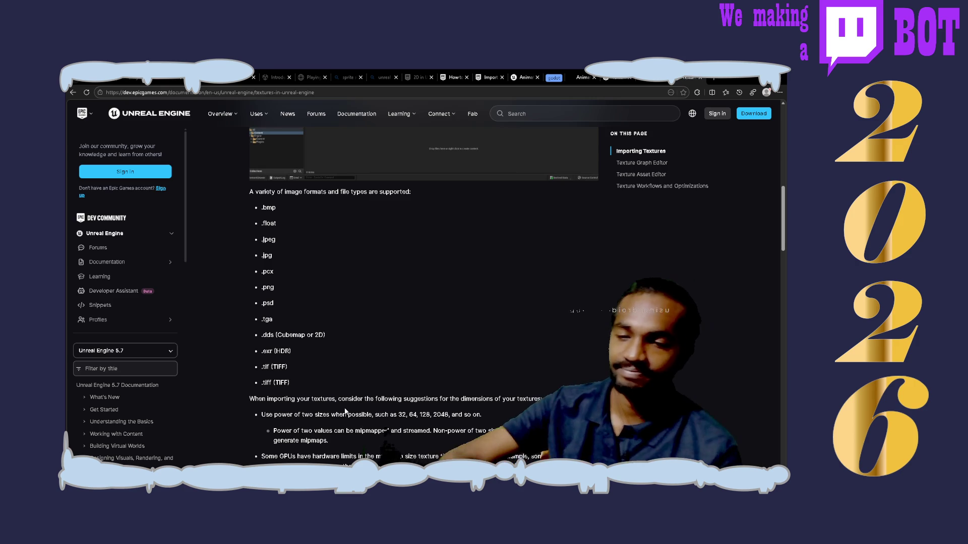
{"action": "scroll", "coordinate": [346, 411], "scroll_direction": "down", "scroll_amount": 3}
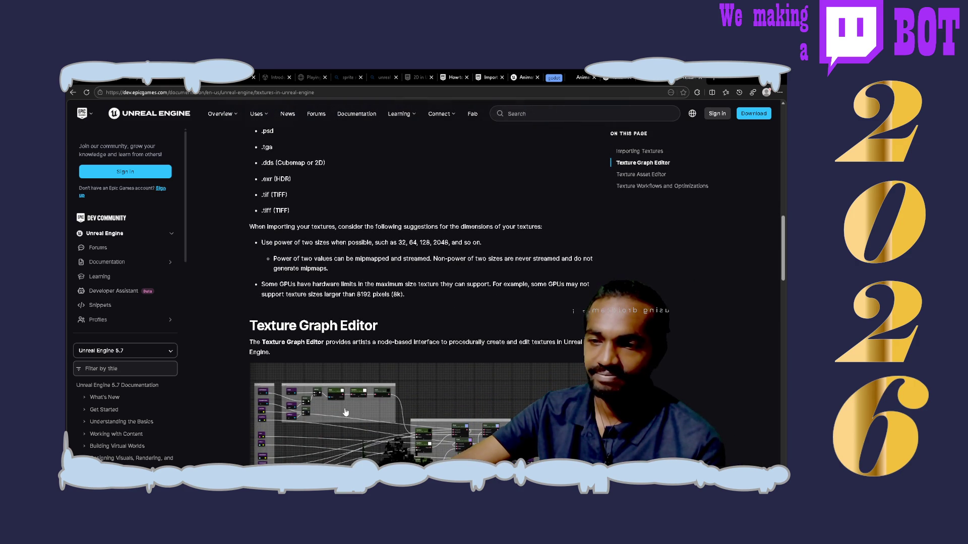
{"action": "scroll", "coordinate": [346, 411], "scroll_direction": "down", "scroll_amount": 1}
{"action": "scroll", "coordinate": [346, 411], "scroll_direction": "down", "scroll_amount": 1}
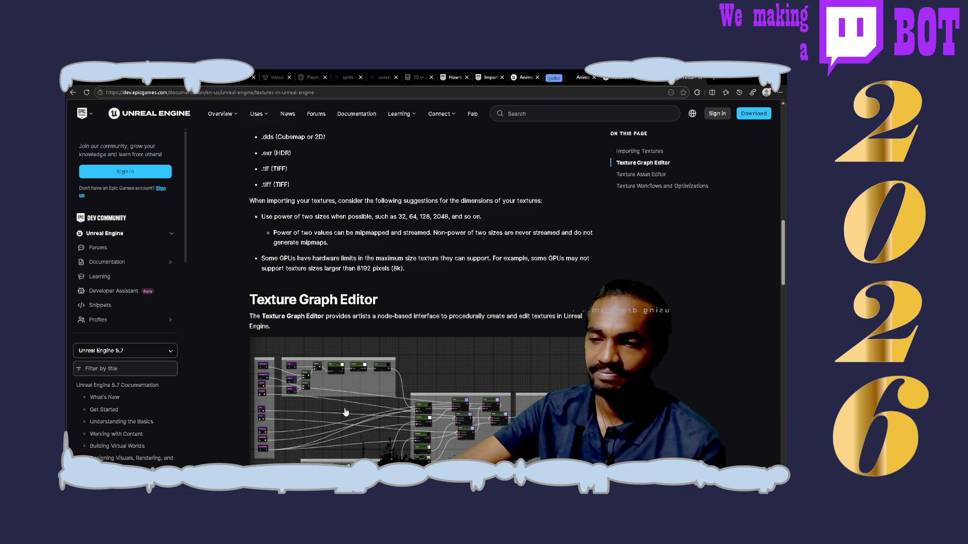
{"action": "scroll", "coordinate": [345, 412], "scroll_direction": "down", "scroll_amount": 2}
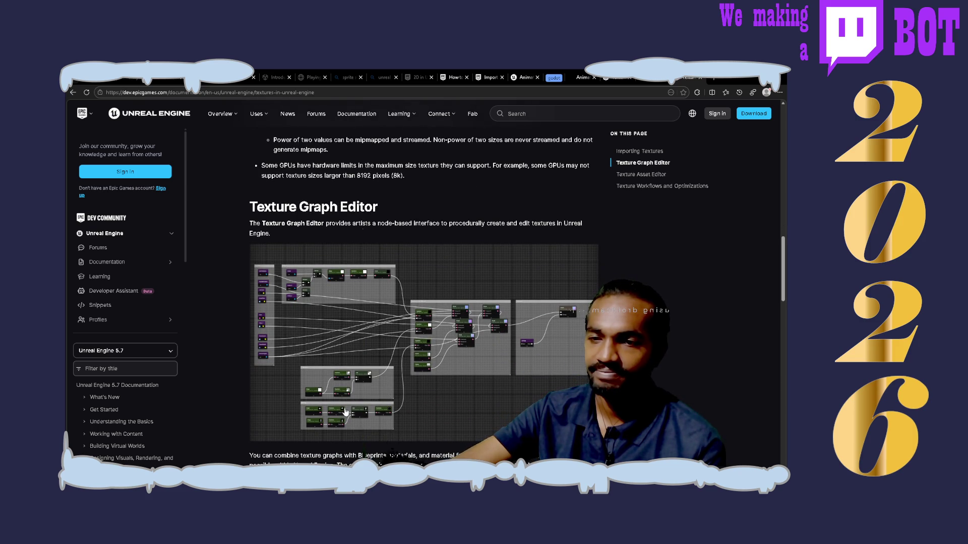
{"action": "scroll", "coordinate": [345, 412], "scroll_direction": "down", "scroll_amount": 3}
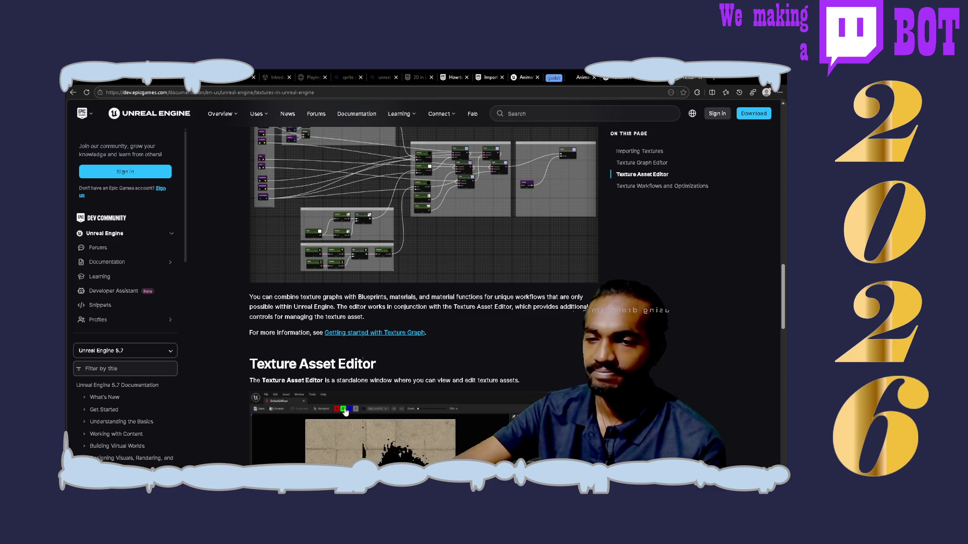
{"action": "scroll", "coordinate": [345, 411], "scroll_direction": "down", "scroll_amount": 1}
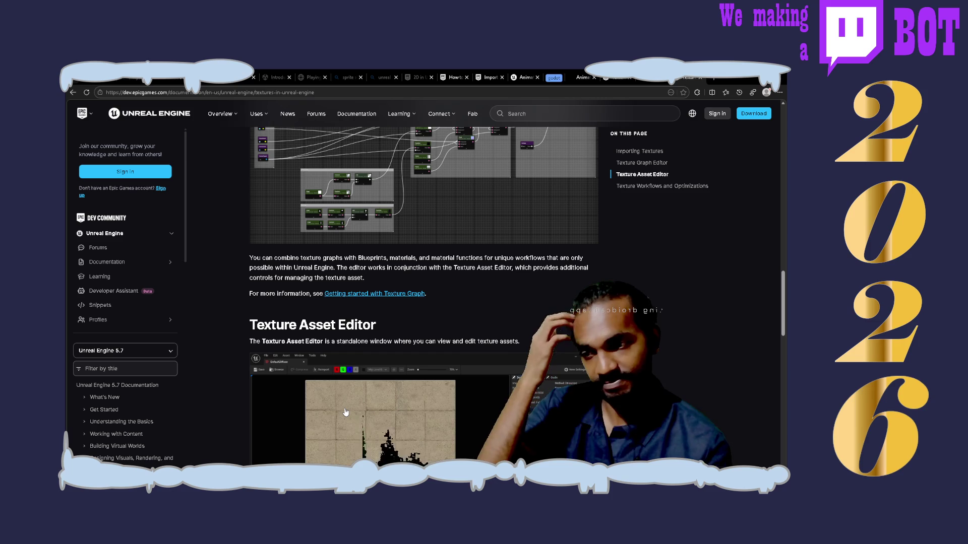
{"action": "scroll", "coordinate": [345, 412], "scroll_direction": "down", "scroll_amount": 3}
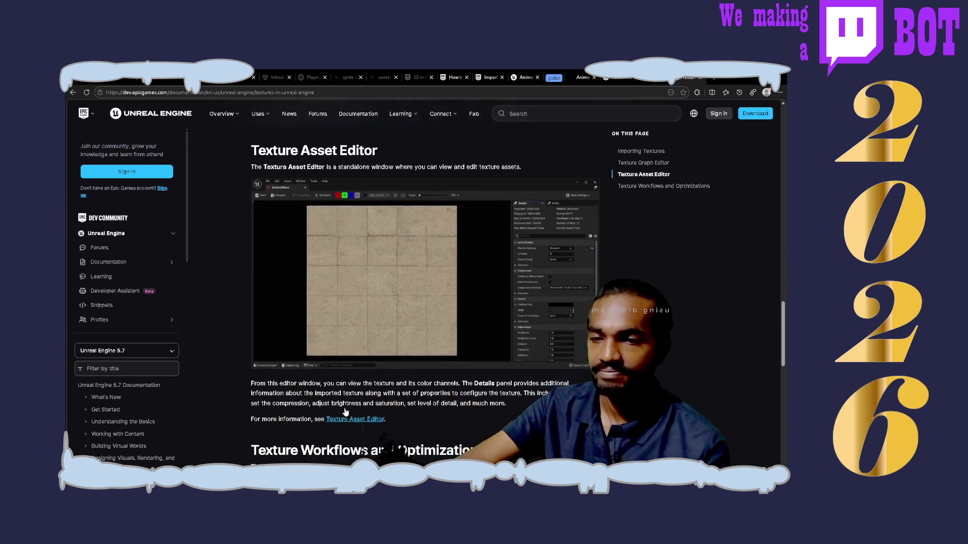
{"action": "scroll", "coordinate": [345, 412], "scroll_direction": "down", "scroll_amount": 3}
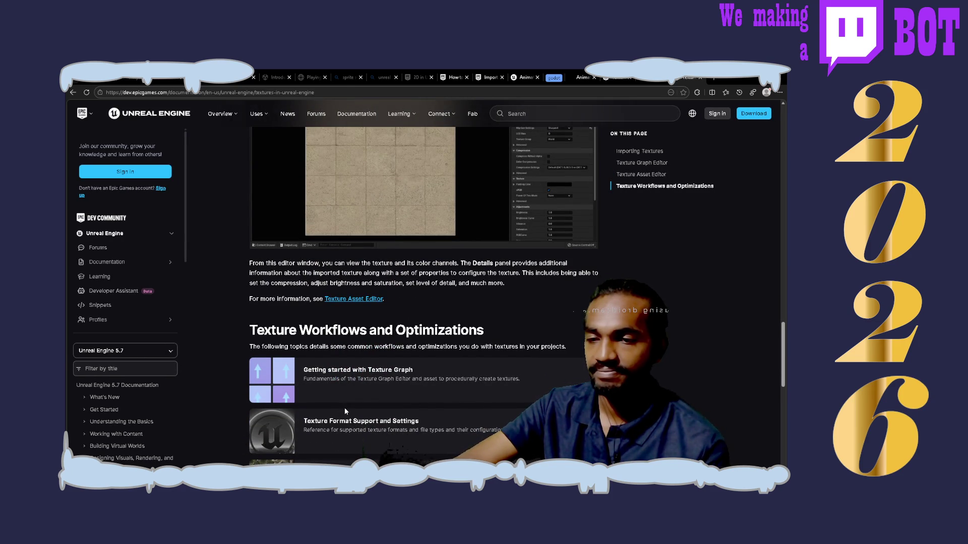
{"action": "scroll", "coordinate": [345, 411], "scroll_direction": "down", "scroll_amount": 3}
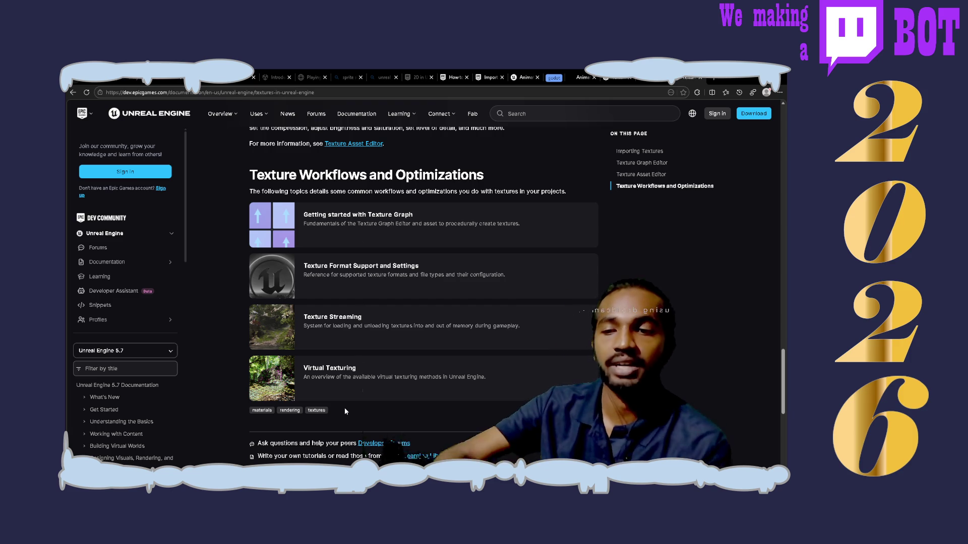
{"action": "scroll", "coordinate": [346, 411], "scroll_direction": "down", "scroll_amount": 2}
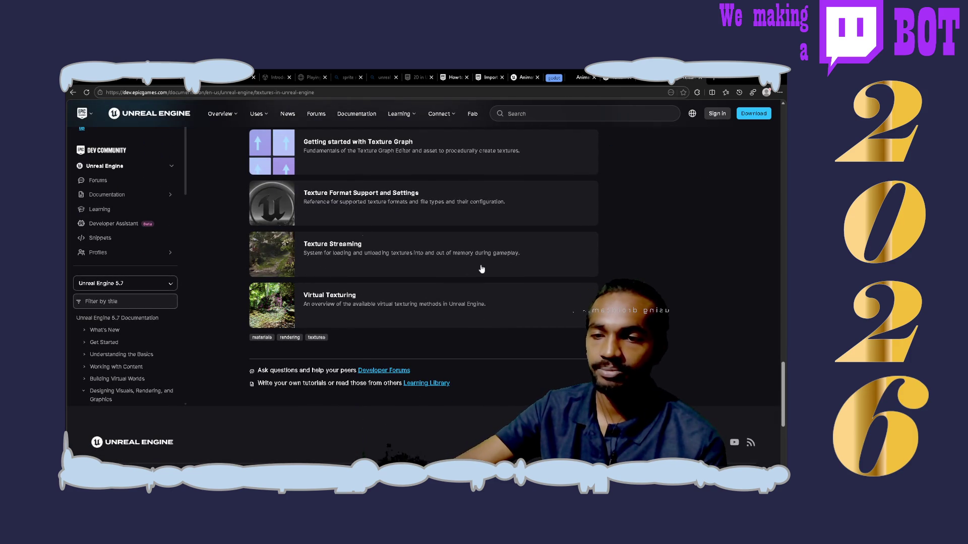
{"action": "scroll", "coordinate": [480, 269], "scroll_direction": "down", "scroll_amount": 2}
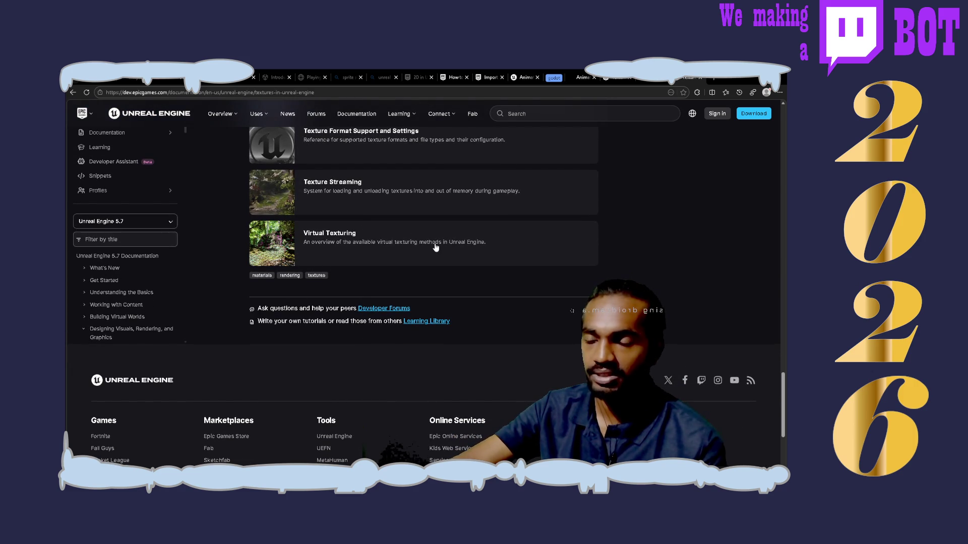
{"action": "scroll", "coordinate": [436, 247], "scroll_direction": "up", "scroll_amount": 15}
{"action": "scroll", "coordinate": [436, 247], "scroll_direction": "up", "scroll_amount": 10}
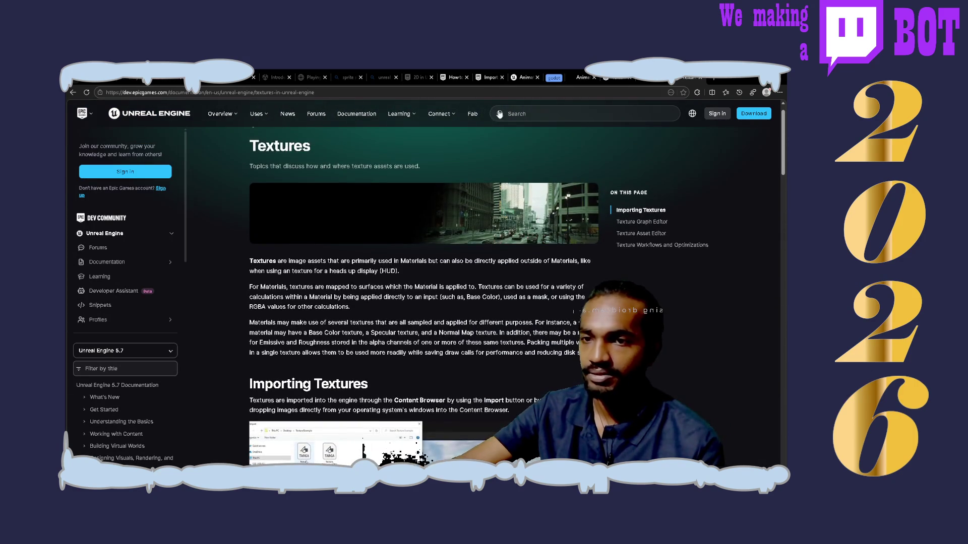
- Switch to the already-open 'How to import and use Paper 2D sprites' tab
{"action": "left_click", "coordinate": [447, 76]}
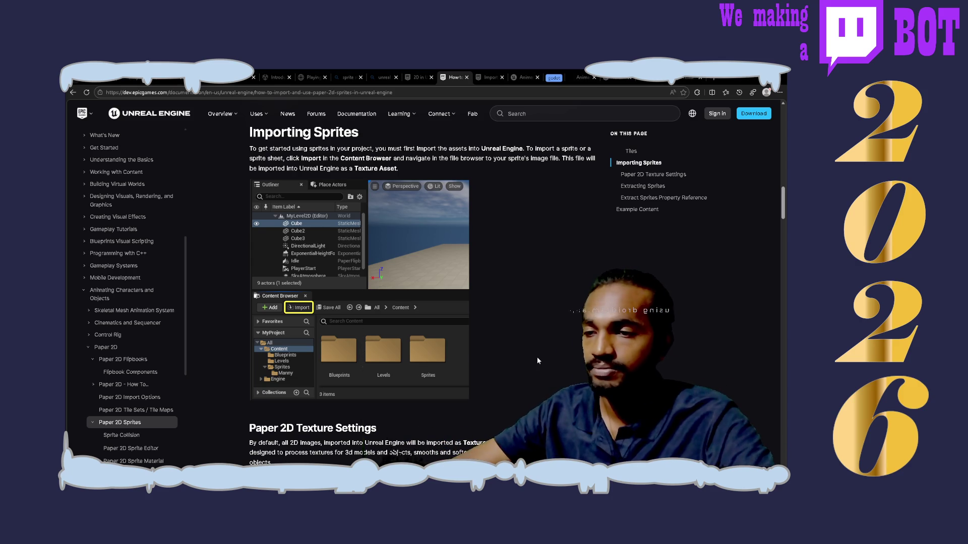
- Scroll from Importing Sprites to Paper 2D Texture Settings and its default vs Paper 2D comparison images
{"action": "scroll", "coordinate": [537, 357], "scroll_direction": "down", "scroll_amount": 2}
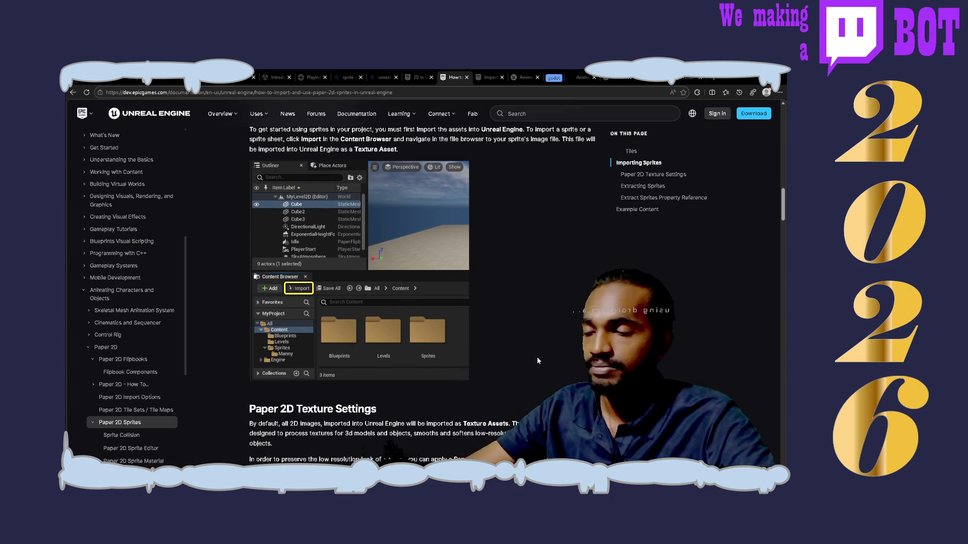
{"action": "scroll", "coordinate": [536, 357], "scroll_direction": "up", "scroll_amount": 2}
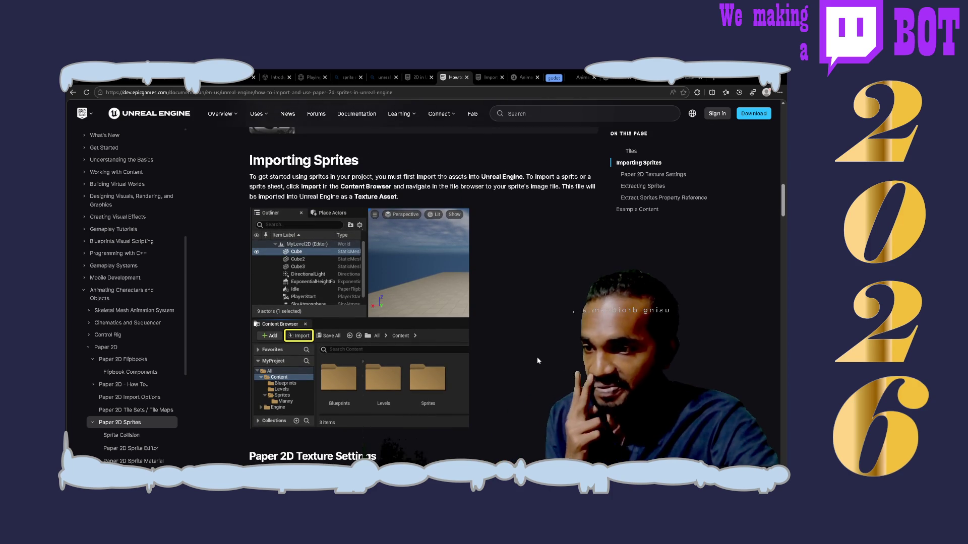
{"action": "scroll", "coordinate": [537, 356], "scroll_direction": "down", "scroll_amount": 3}
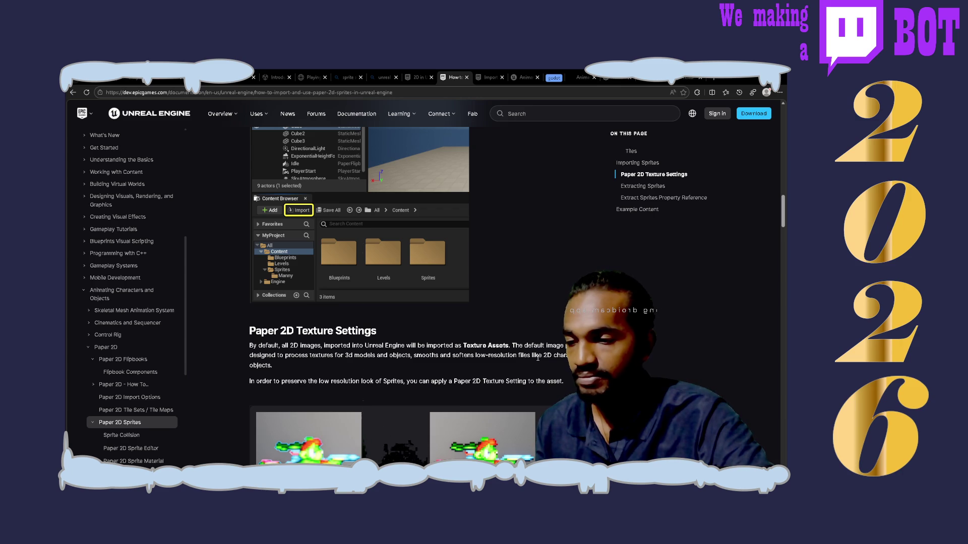
{"action": "scroll", "coordinate": [538, 357], "scroll_direction": "down", "scroll_amount": 1}
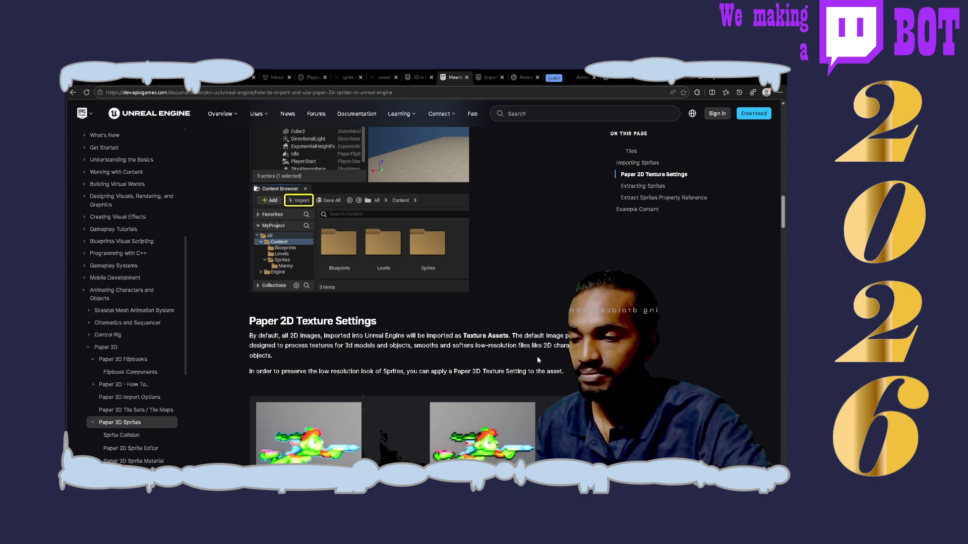
{"action": "scroll", "coordinate": [537, 355], "scroll_direction": "down", "scroll_amount": 2}
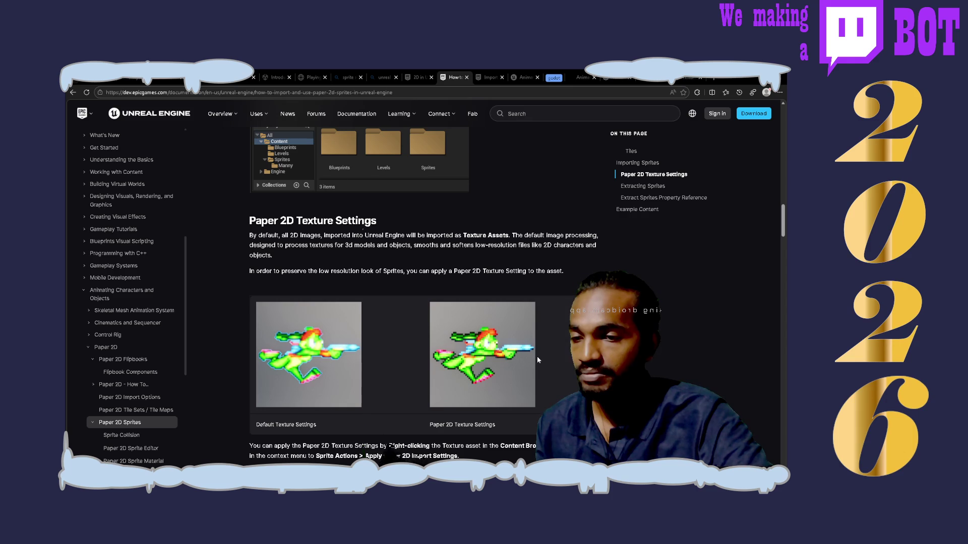
{"action": "scroll", "coordinate": [537, 360], "scroll_direction": "down", "scroll_amount": 3}
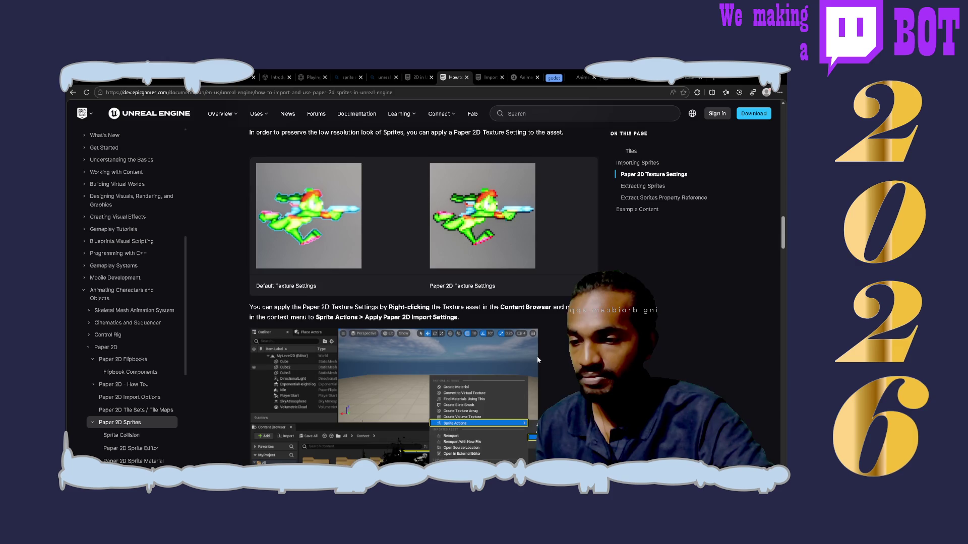
{"action": "scroll", "coordinate": [537, 360], "scroll_direction": "down", "scroll_amount": 2}
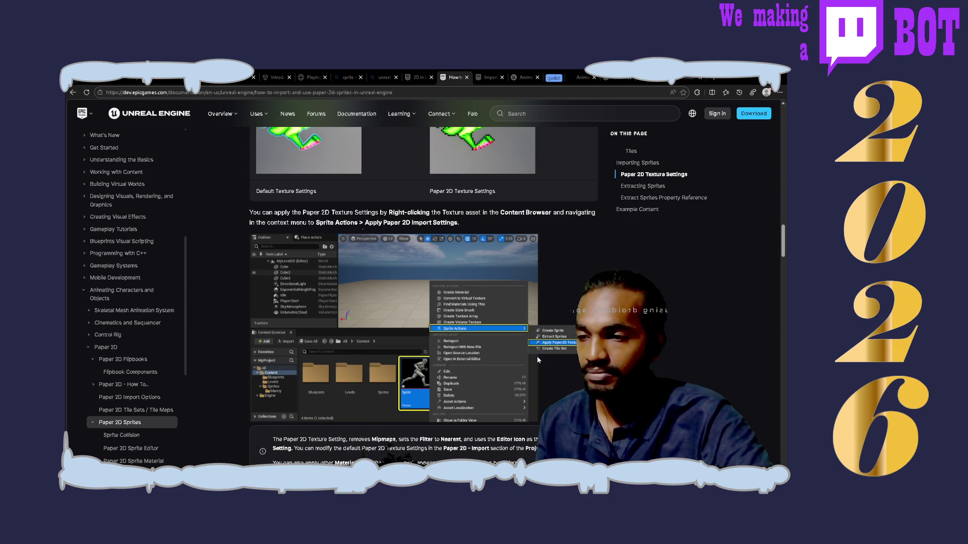
{"action": "scroll", "coordinate": [537, 360], "scroll_direction": "up", "scroll_amount": 5}
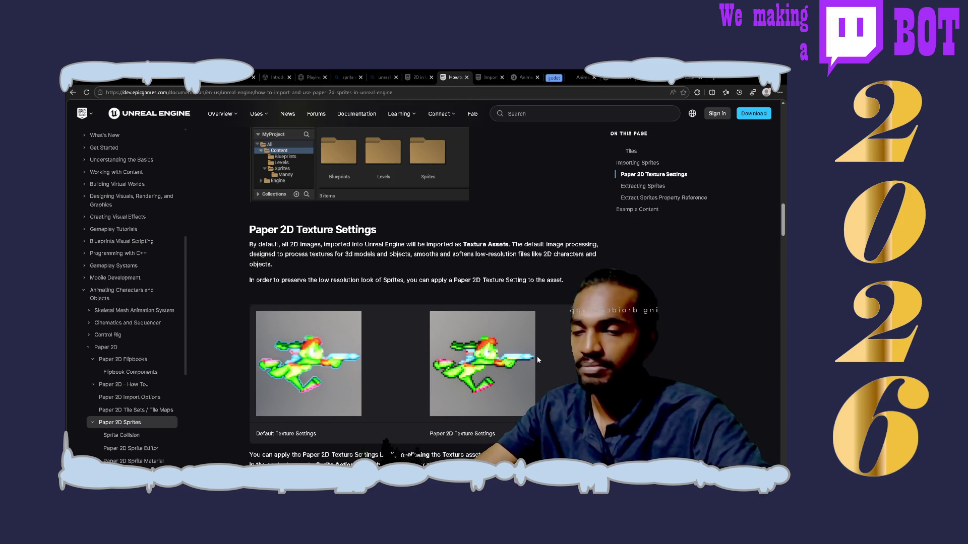
- Scroll past the Create Sprite step to the start of the Extracting Sprites section
{"action": "scroll", "coordinate": [537, 356], "scroll_direction": "down", "scroll_amount": 2}
{"action": "scroll", "coordinate": [536, 356], "scroll_direction": "down", "scroll_amount": 3}
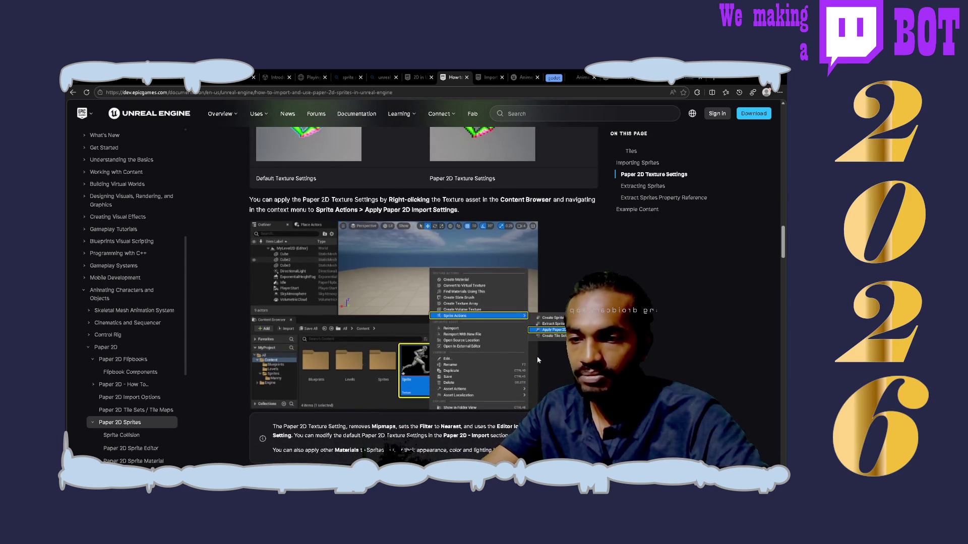
{"action": "scroll", "coordinate": [537, 359], "scroll_direction": "down", "scroll_amount": 1}
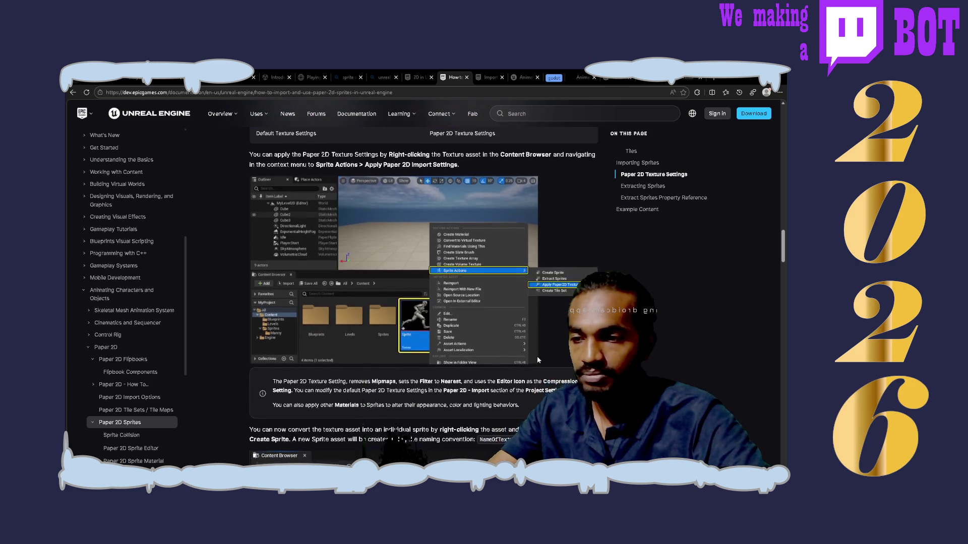
{"action": "scroll", "coordinate": [537, 359], "scroll_direction": "down", "scroll_amount": 1}
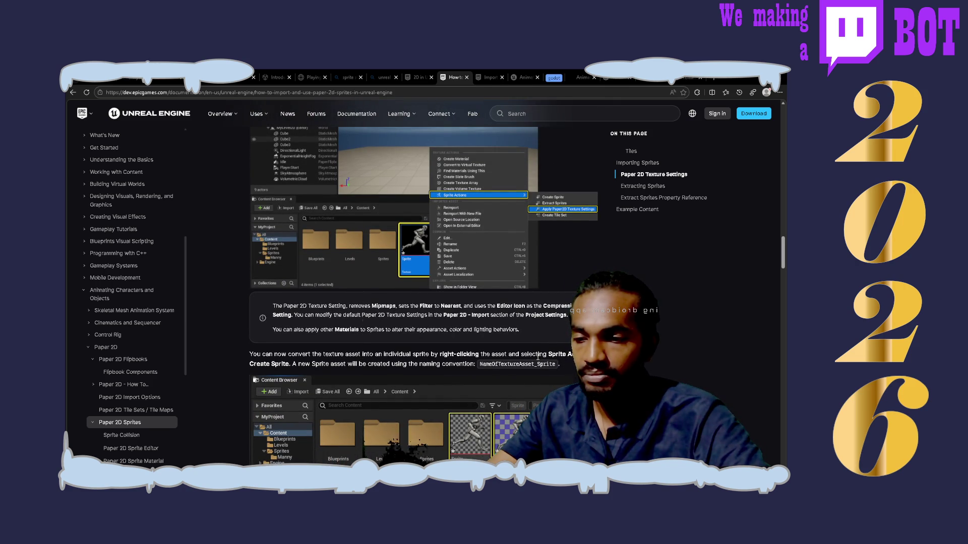
{"action": "scroll", "coordinate": [538, 356], "scroll_direction": "down", "scroll_amount": 2}
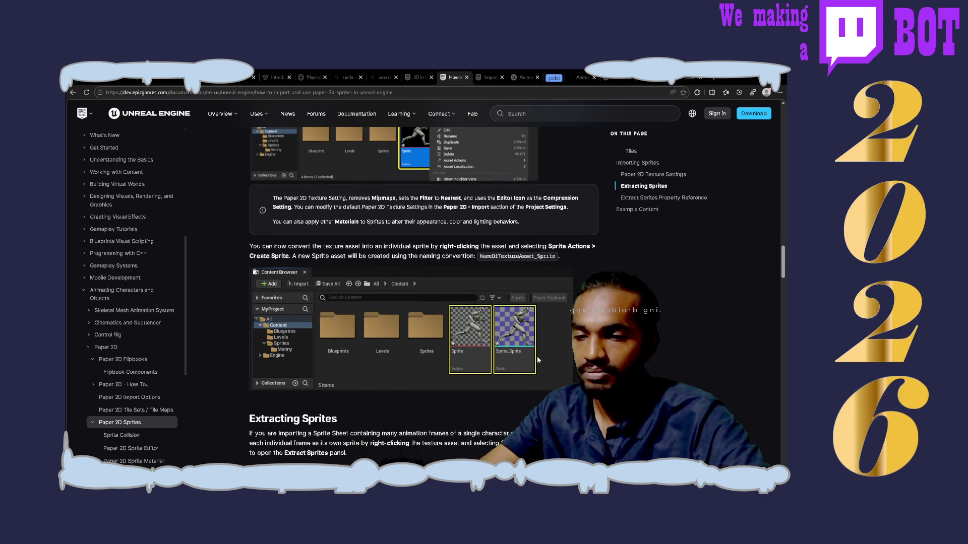
{"action": "scroll", "coordinate": [537, 356], "scroll_direction": "down", "scroll_amount": 3}
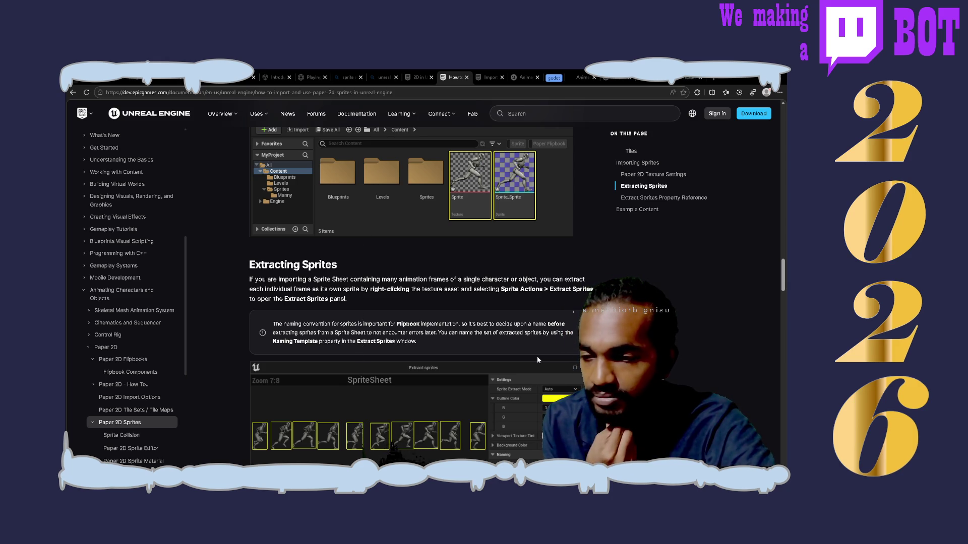
- Scroll through Extracting Sprites, the Grid mode notes and the property reference down to Example Content
{"action": "scroll", "coordinate": [536, 356], "scroll_direction": "down", "scroll_amount": 2}
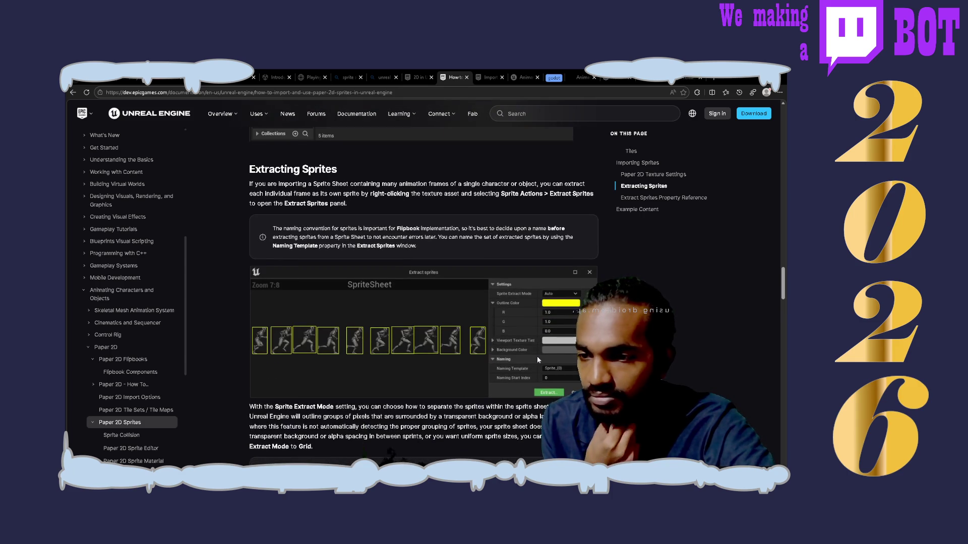
{"action": "scroll", "coordinate": [537, 356], "scroll_direction": "down", "scroll_amount": 1}
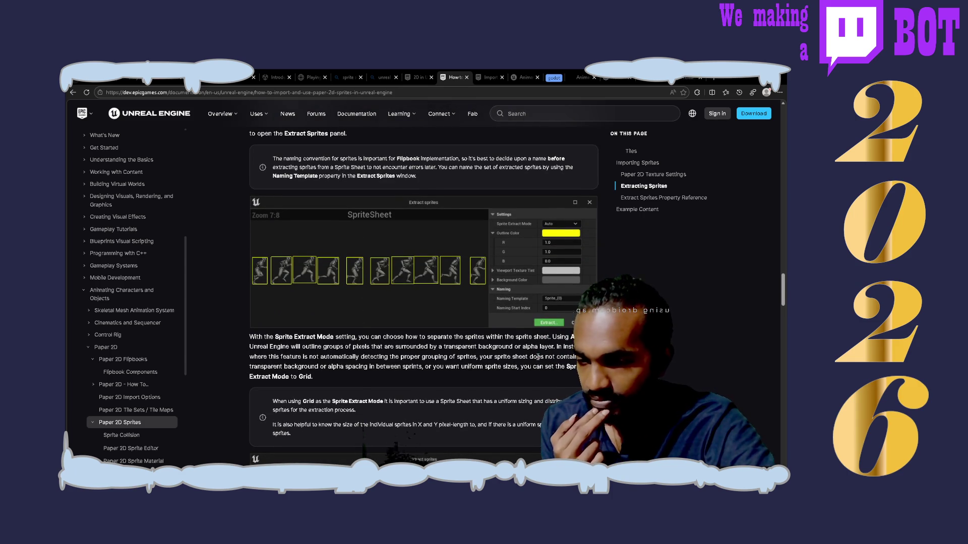
{"action": "scroll", "coordinate": [537, 357], "scroll_direction": "down", "scroll_amount": 2}
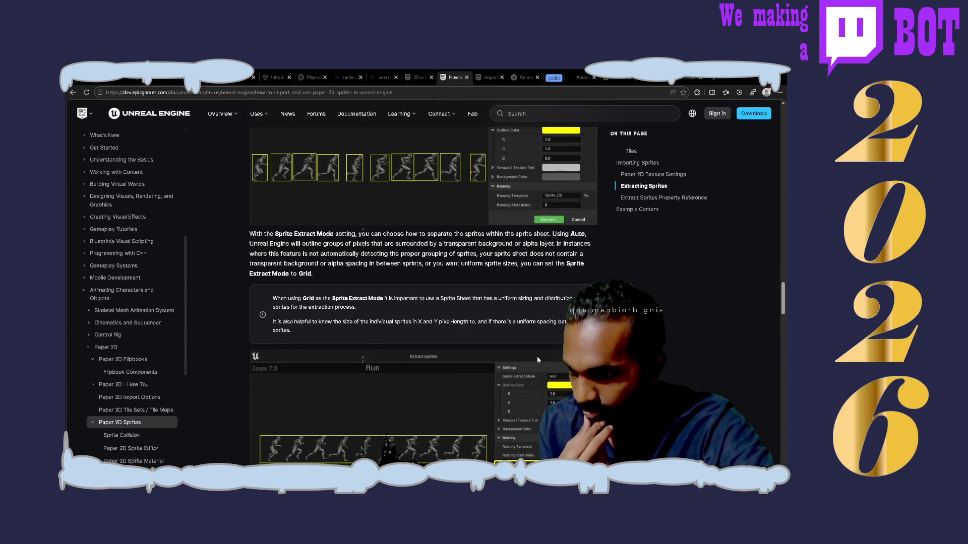
{"action": "scroll", "coordinate": [537, 356], "scroll_direction": "down", "scroll_amount": 6}
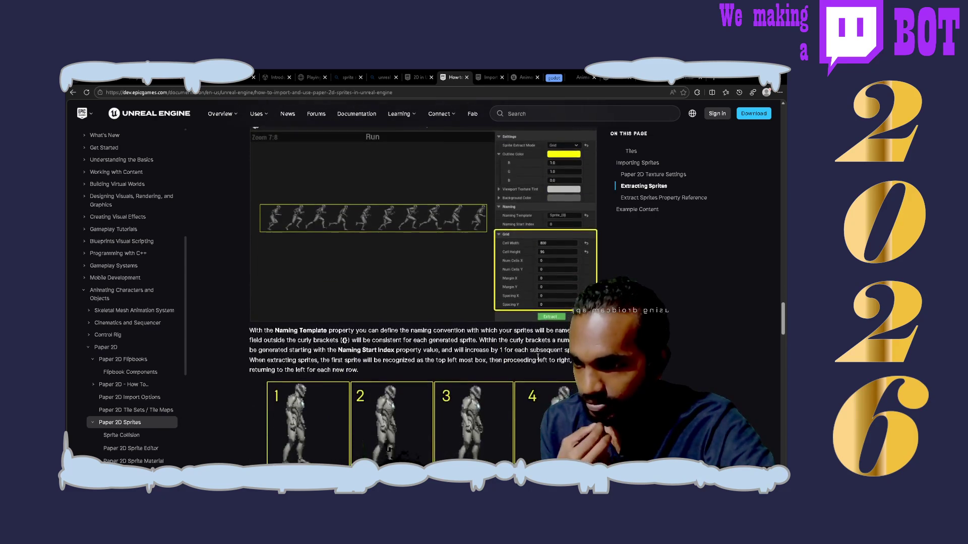
{"action": "scroll", "coordinate": [538, 357], "scroll_direction": "down", "scroll_amount": 6}
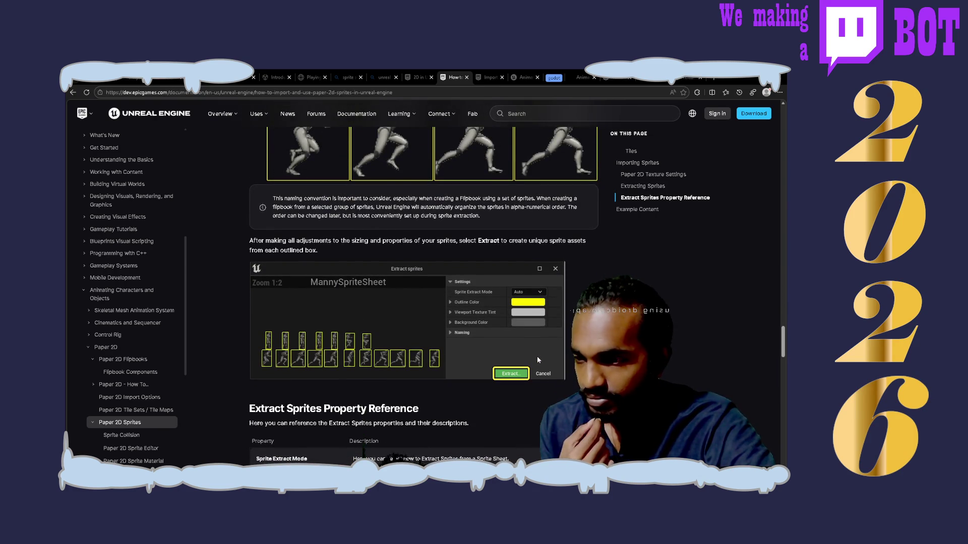
{"action": "scroll", "coordinate": [537, 359], "scroll_direction": "down", "scroll_amount": 1}
{"action": "scroll", "coordinate": [536, 359], "scroll_direction": "down", "scroll_amount": 2}
{"action": "scroll", "coordinate": [537, 359], "scroll_direction": "down", "scroll_amount": 3}
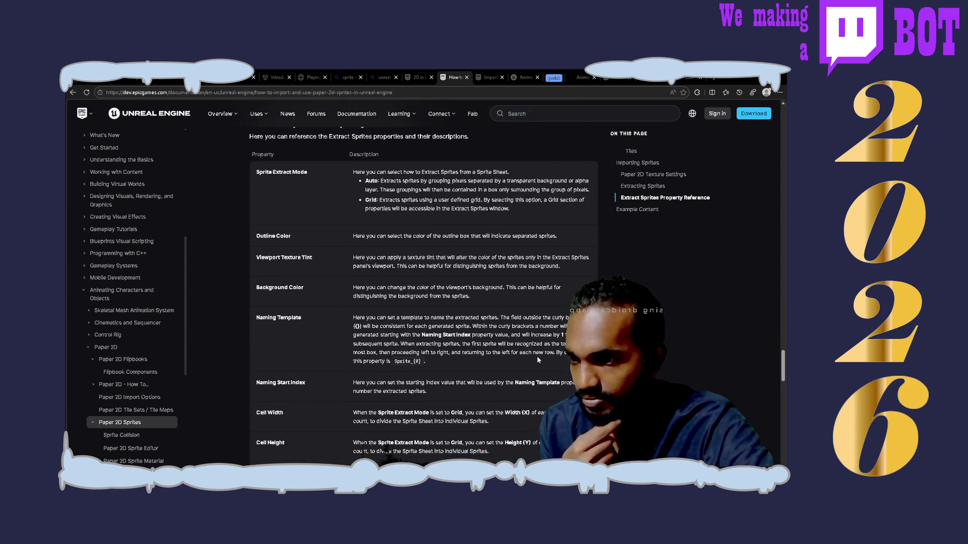
{"action": "scroll", "coordinate": [537, 359], "scroll_direction": "down", "scroll_amount": 8}
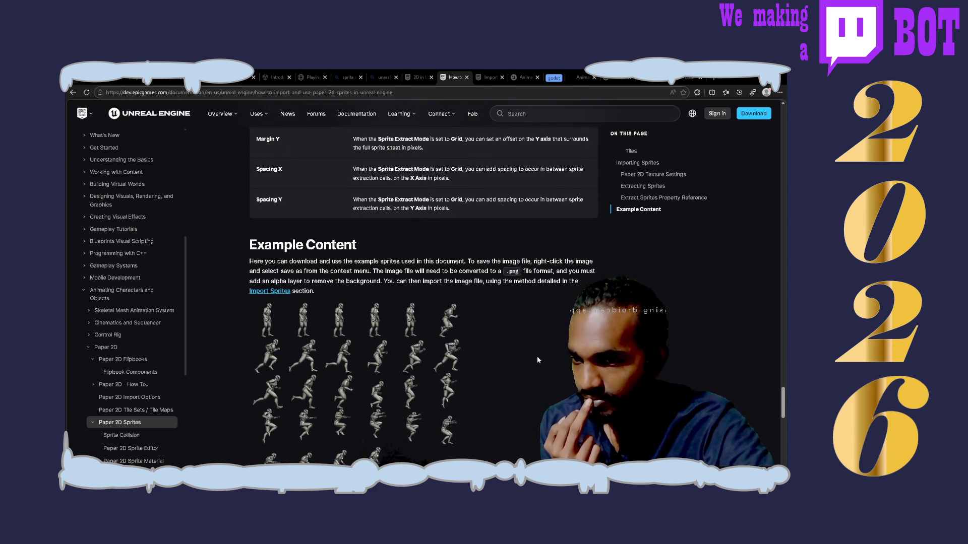
- Check the frame counts (Idle 4, Run 10, Jump Start 5, Jump Loop 1, Jump Land 7) and the 95×95 sprite sheet
{"action": "scroll", "coordinate": [537, 360], "scroll_direction": "down", "scroll_amount": 2}
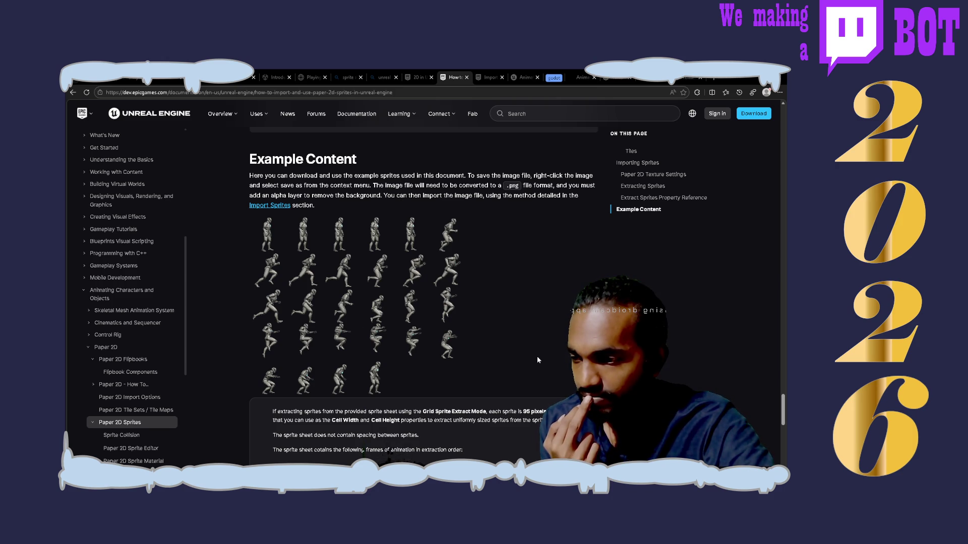
{"action": "scroll", "coordinate": [537, 360], "scroll_direction": "down", "scroll_amount": 4}
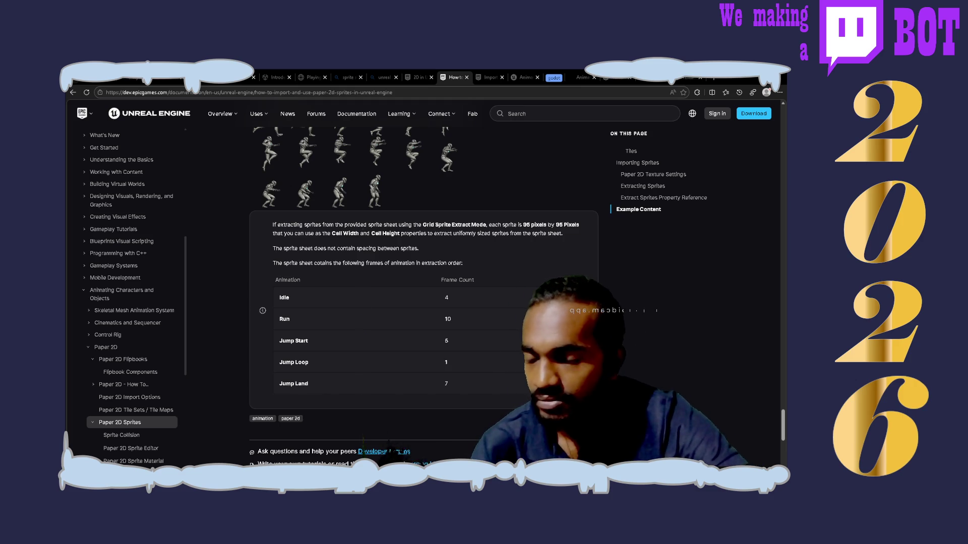
{"action": "scroll", "coordinate": [424, 297], "scroll_direction": "down", "scroll_amount": 1}
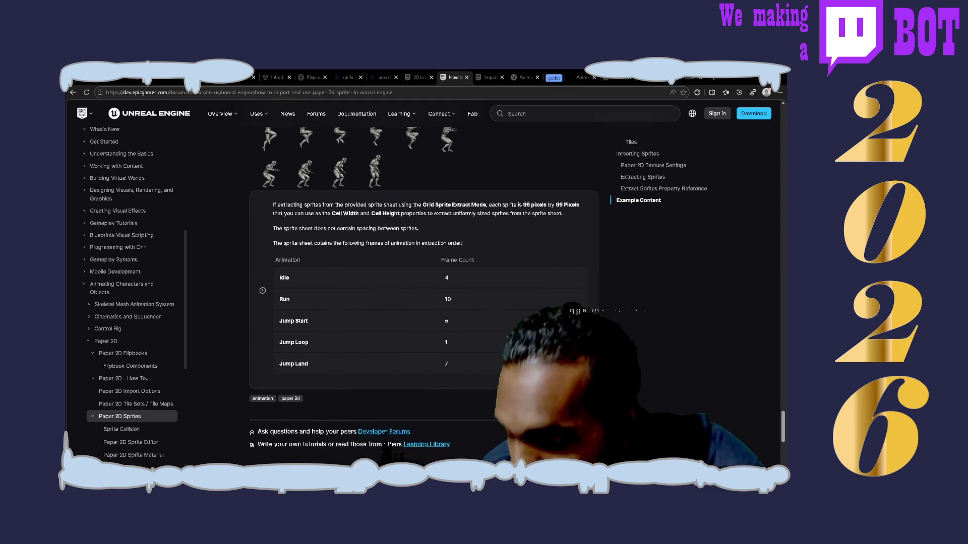
{"action": "scroll", "coordinate": [423, 297], "scroll_direction": "up", "scroll_amount": 3}
{"action": "scroll", "coordinate": [538, 360], "scroll_direction": "up", "scroll_amount": 2}
{"action": "scroll", "coordinate": [538, 360], "scroll_direction": "down", "scroll_amount": 4}
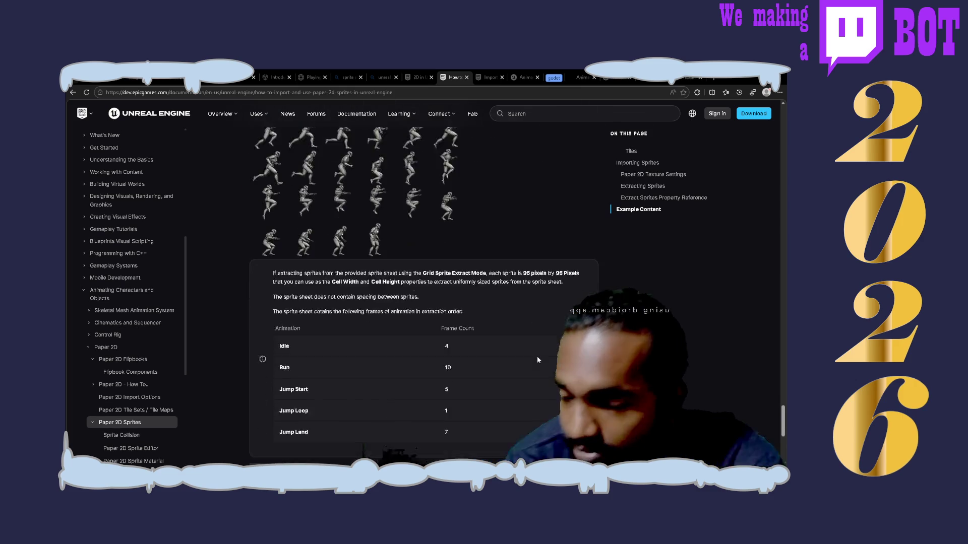
{"action": "scroll", "coordinate": [537, 360], "scroll_direction": "down", "scroll_amount": 4}
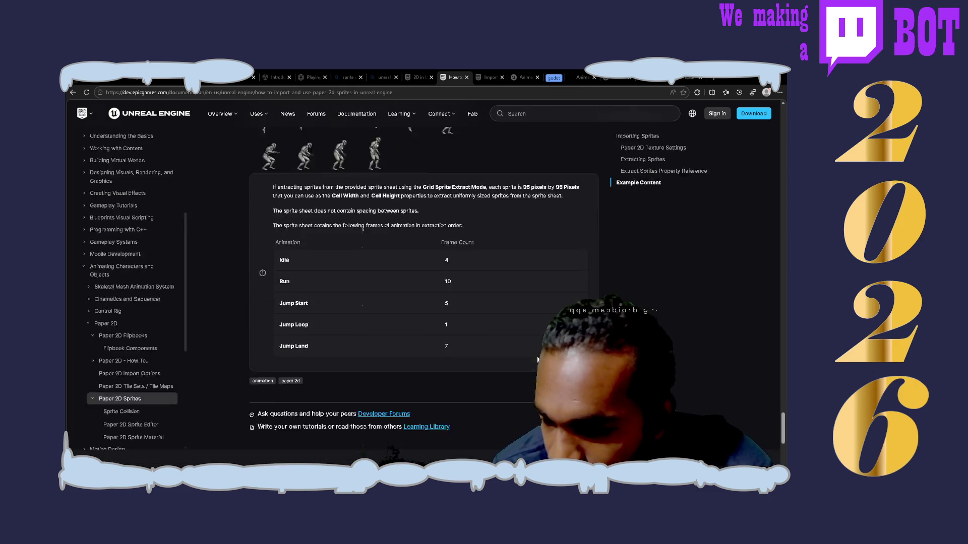
{"action": "scroll", "coordinate": [363, 360], "scroll_direction": "up", "scroll_amount": 4}
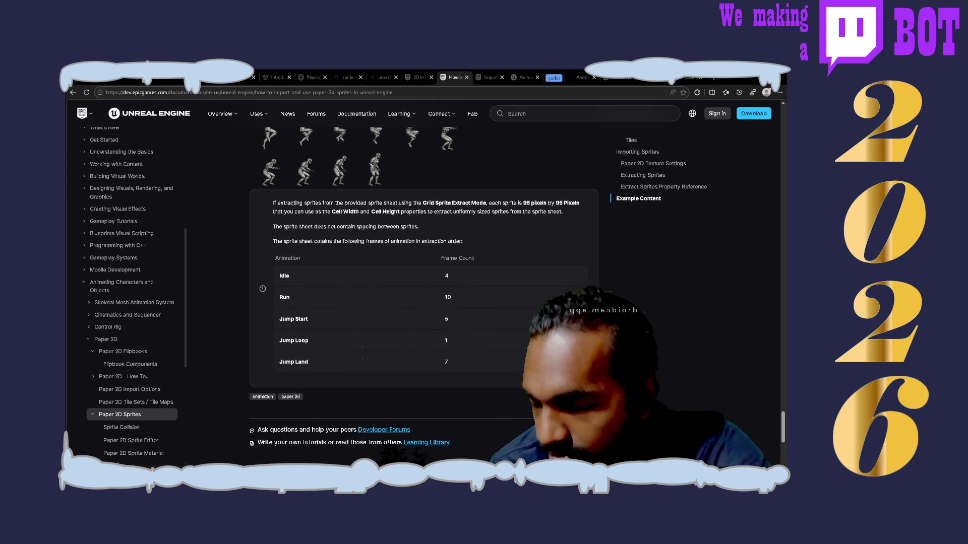
{"action": "scroll", "coordinate": [537, 360], "scroll_direction": "up", "scroll_amount": 4}
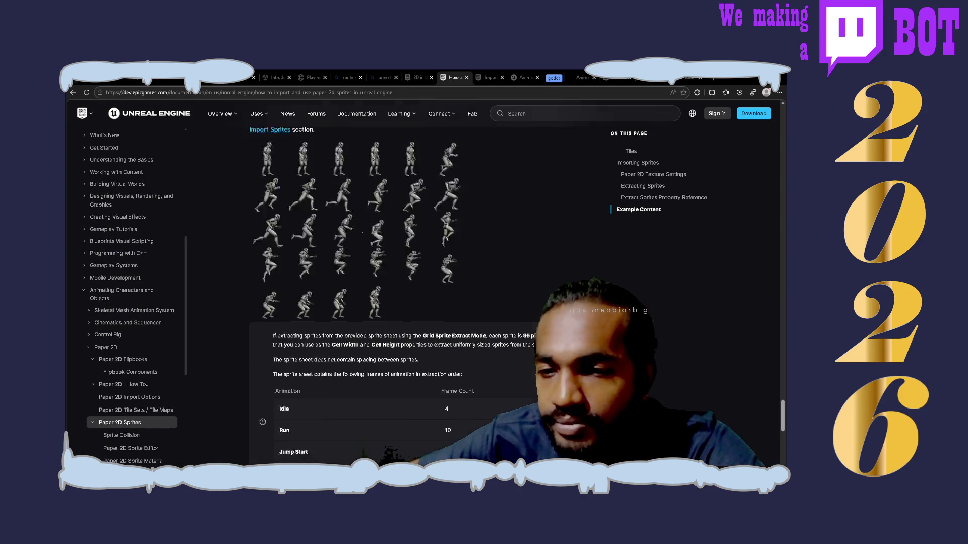
- Scroll back up the Paper 2D sprites guide to the Extract Sprites Property Reference
{"action": "scroll", "coordinate": [537, 360], "scroll_direction": "up", "scroll_amount": 3}
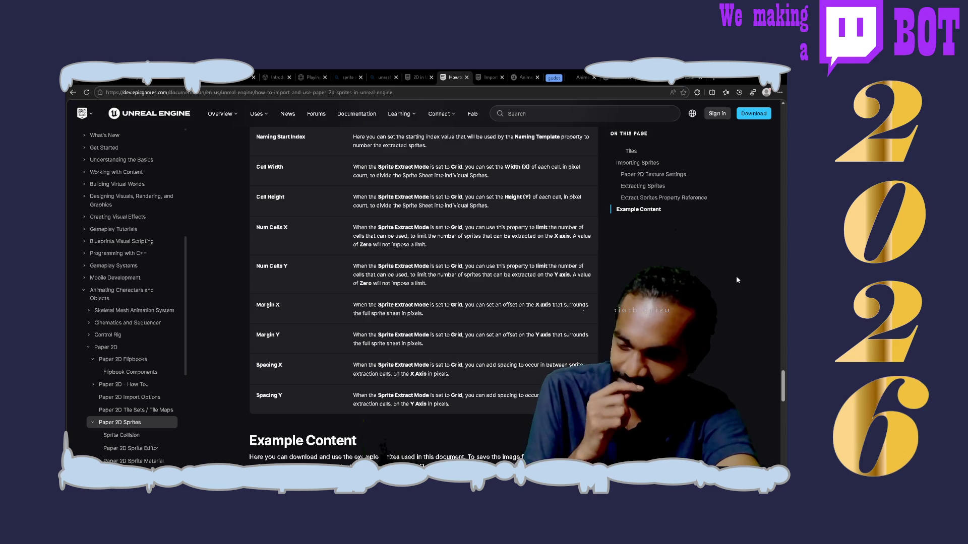
{"action": "scroll", "coordinate": [737, 278], "scroll_direction": "up", "scroll_amount": 3}
{"action": "scroll", "coordinate": [736, 278], "scroll_direction": "up", "scroll_amount": 7}
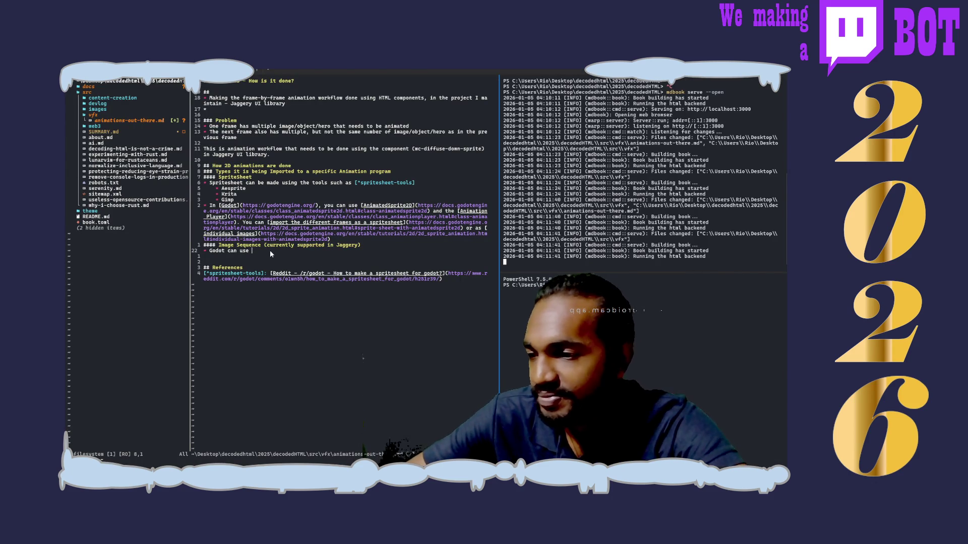
- Add a new line after the Godot paragraph starting 'In Unreal Engine, you can import'
{"action": "key", "text": "Return"}
{"action": "type", "text": "U"}
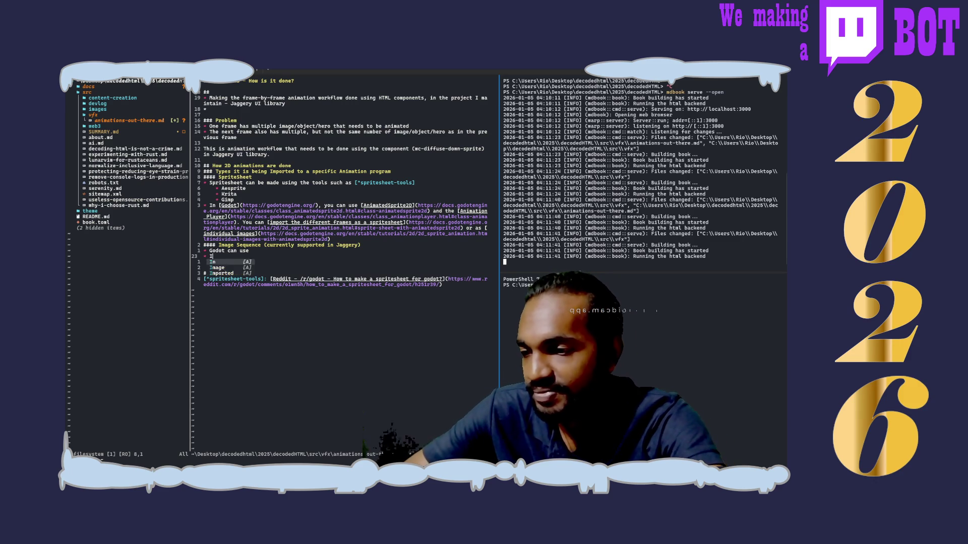
{"action": "type", "text": "nreal"}
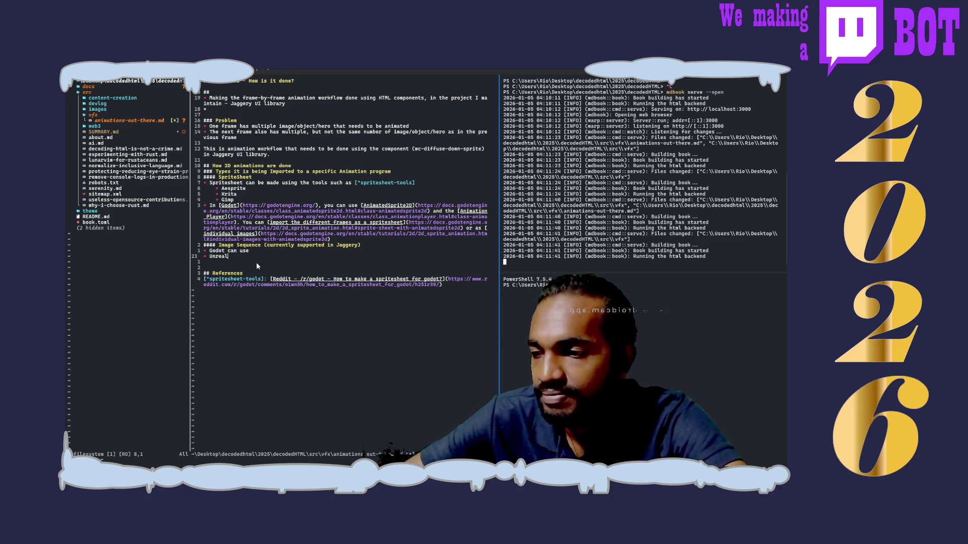
{"action": "left_click", "coordinate": [348, 241]}
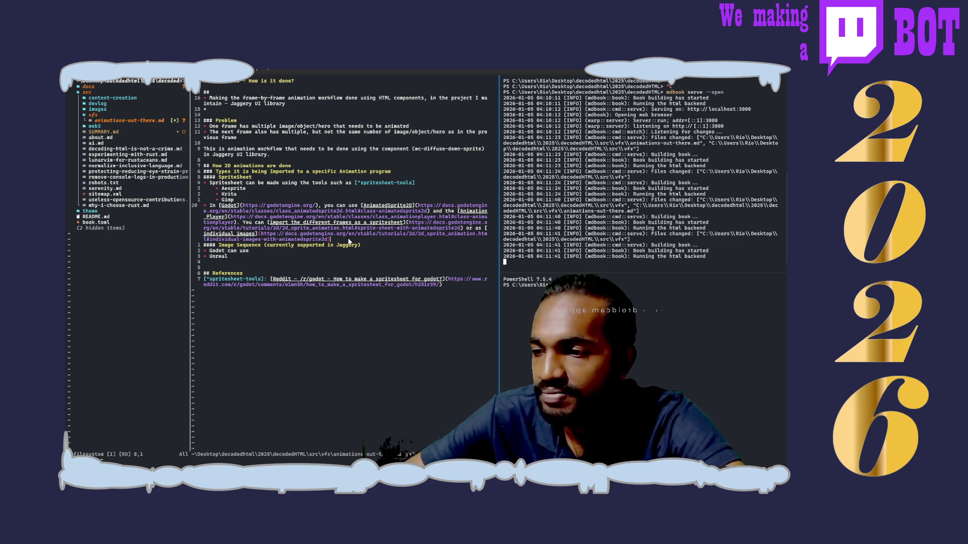
{"action": "key", "text": "Return"}
{"action": "key", "text": "Return"}
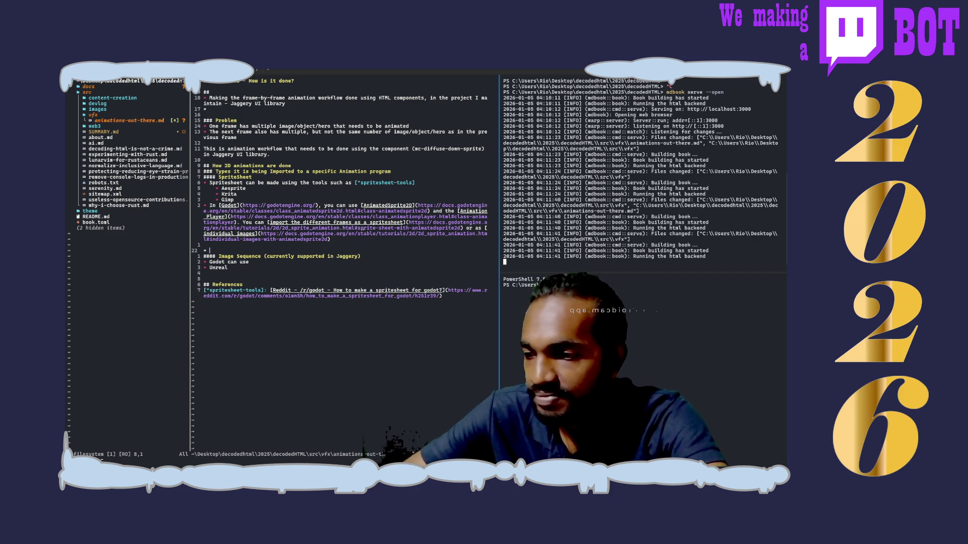
{"action": "type", "text": "Inreal"}
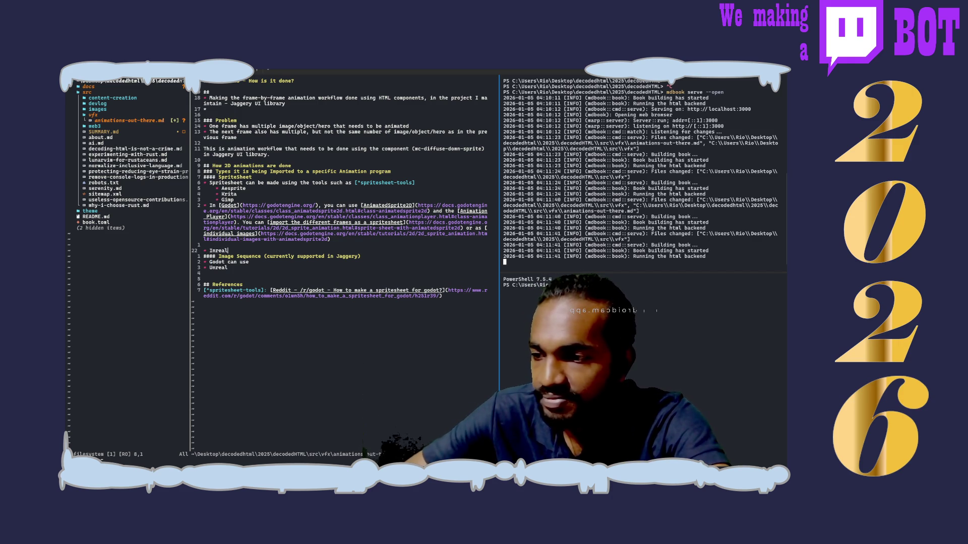
{"action": "key", "text": "BackSpace"}
{"action": "key", "text": "BackSpace"}
{"action": "type", "text": "Unreal en"}
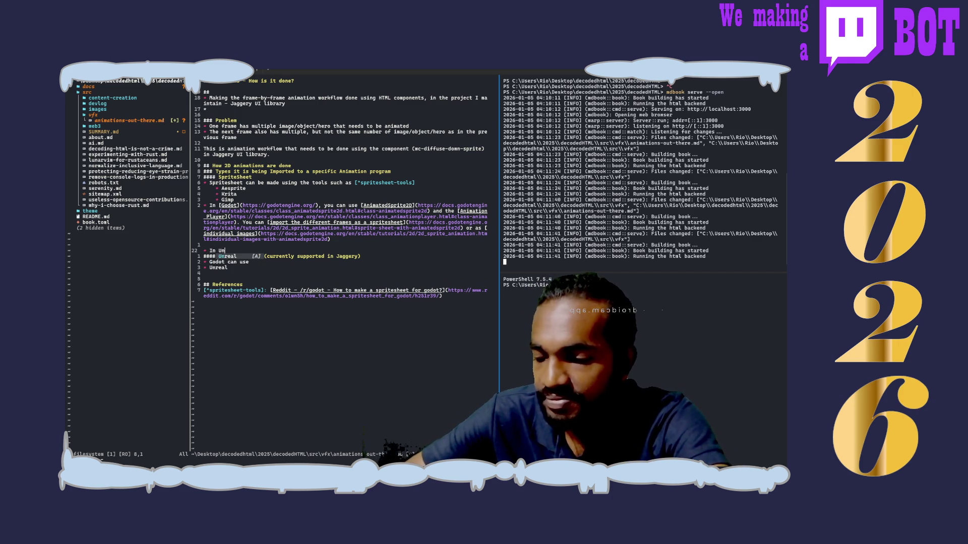
{"action": "key", "text": "BackSpace"}
{"action": "type", "text": "Engine, "}
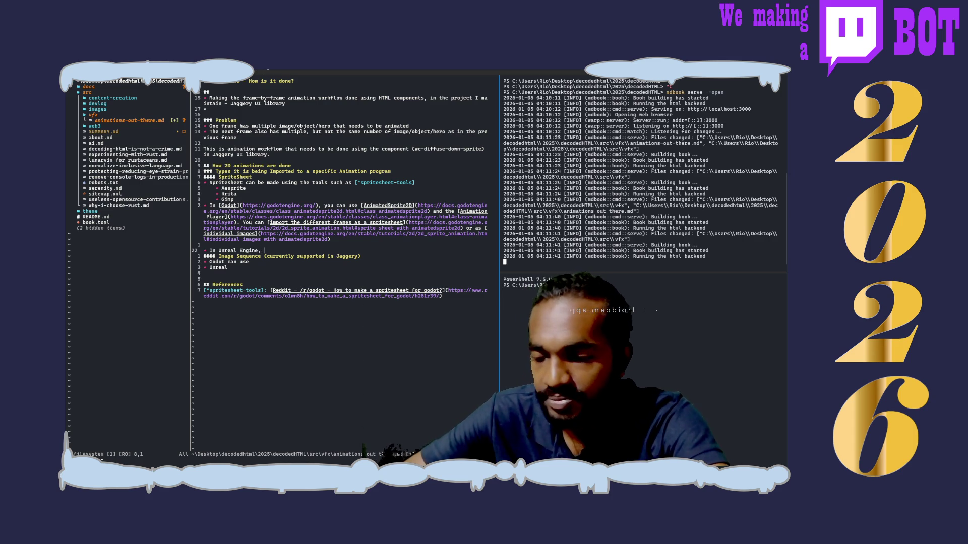
{"action": "type", "text": "yo"}
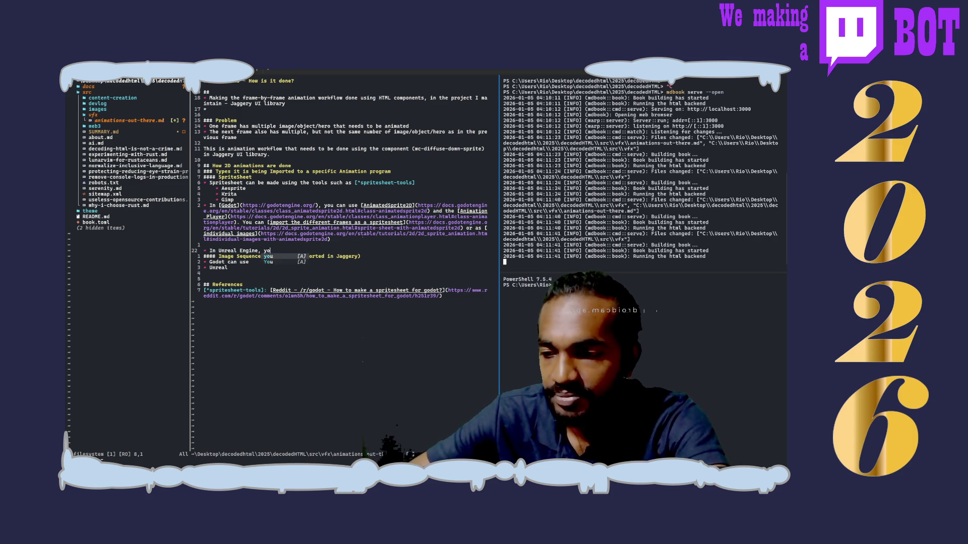
{"action": "type", "text": "u can import"}
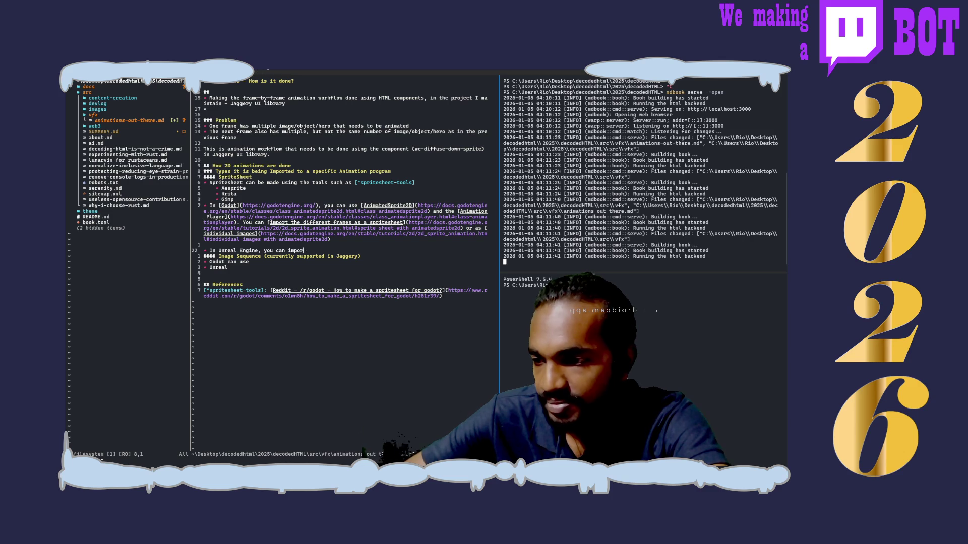
- Reword the line to 'In Unreal Engine, all images you import is a texture asset.'
{"action": "key", "text": "BackSpace"}
{"action": "key", "text": "BackSpace"}
{"action": "key", "text": "BackSpace"}
{"action": "type", "text": "i"}
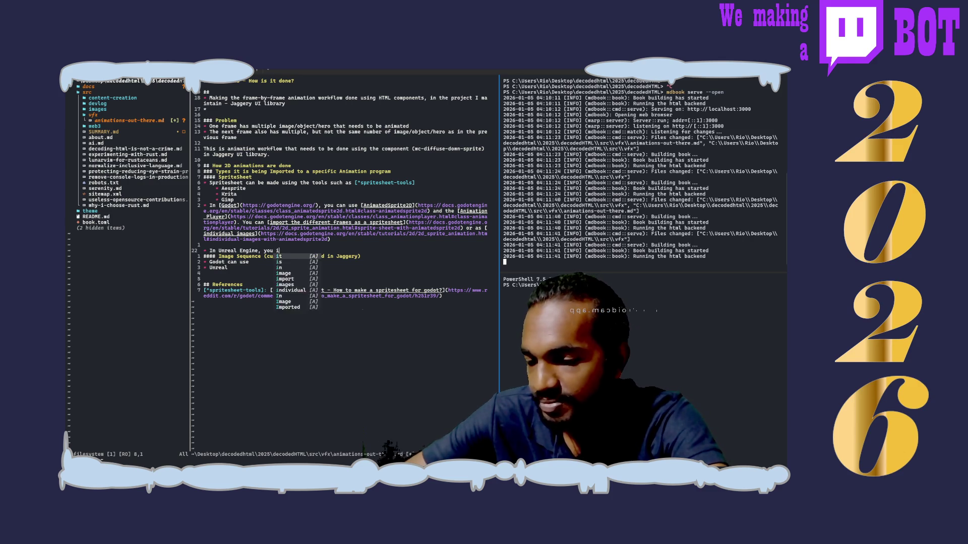
{"action": "type", "text": "mport images"}
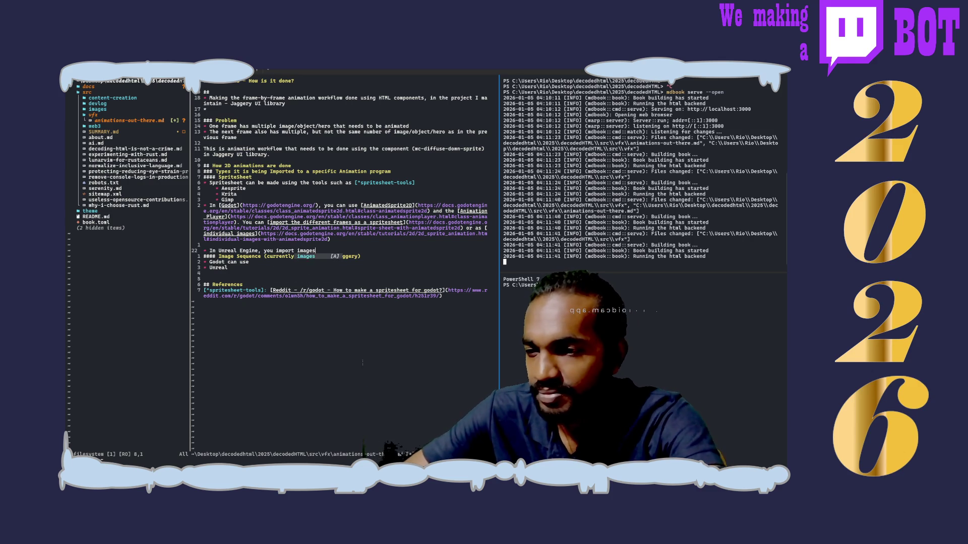
{"action": "type", "text": " as textures"}
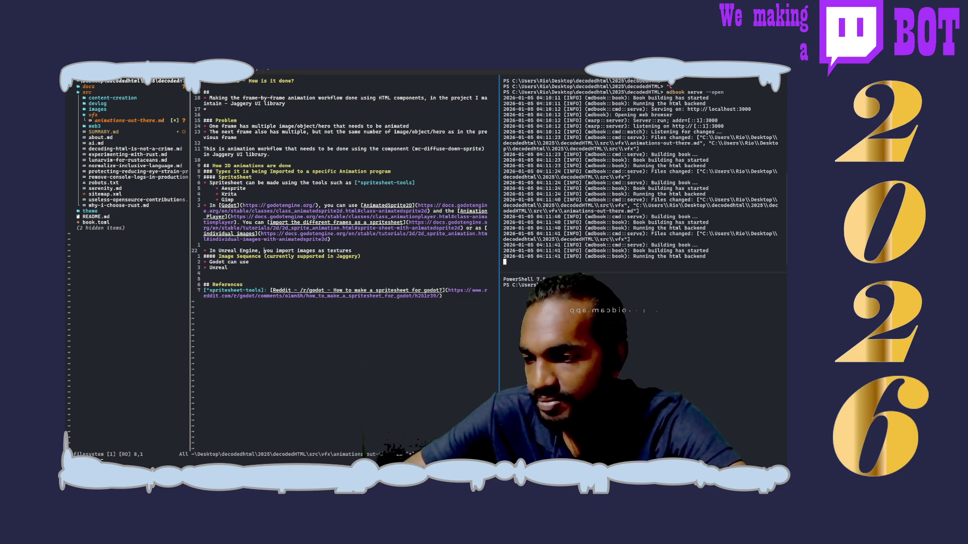
{"action": "type", "text": "all"}
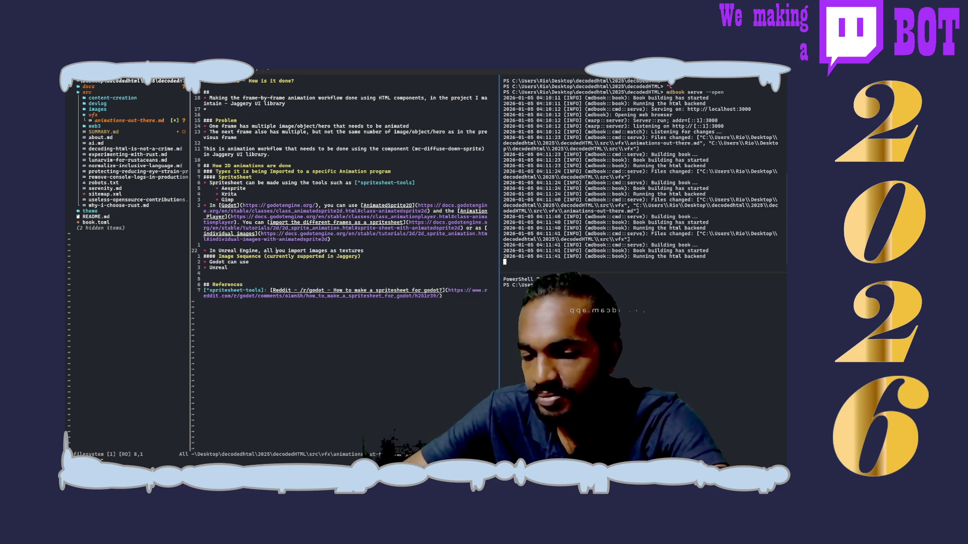
{"action": "key", "text": "Delete"}
{"action": "key", "text": "Delete"}
{"action": "key", "text": "Delete"}
{"action": "key", "text": "Delete"}
{"action": "key", "text": "Delete"}
{"action": "key", "text": "Delete"}
{"action": "type", "text": "2D"}
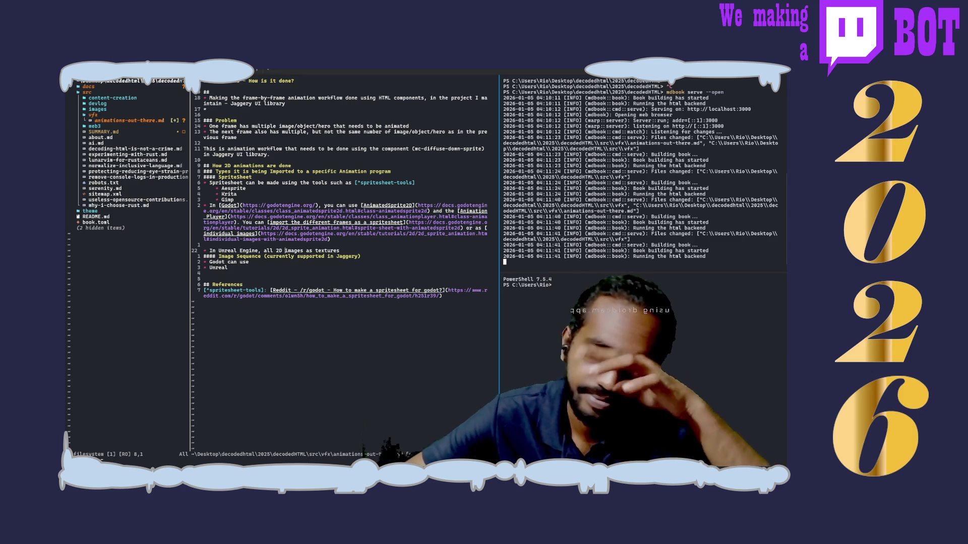
{"action": "key", "text": "BackSpace"}
{"action": "key", "text": "BackSpace"}
{"action": "key", "text": "BackSpace"}
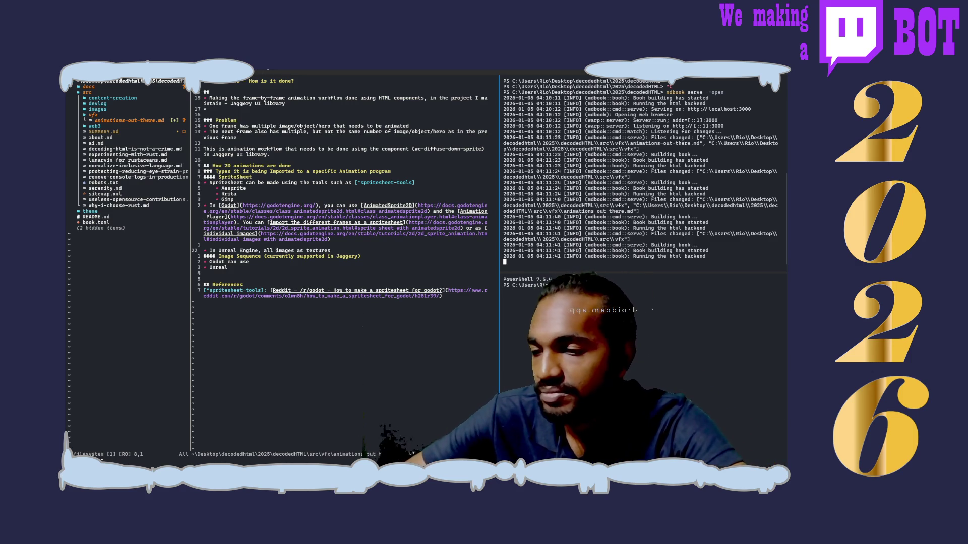
{"action": "type", "text": "you import"}
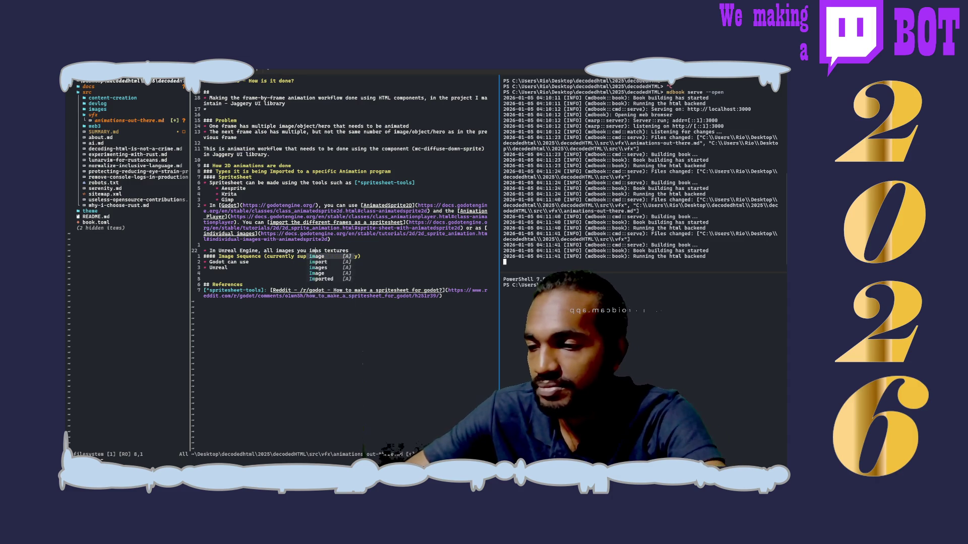
{"action": "type", "text": " is"}
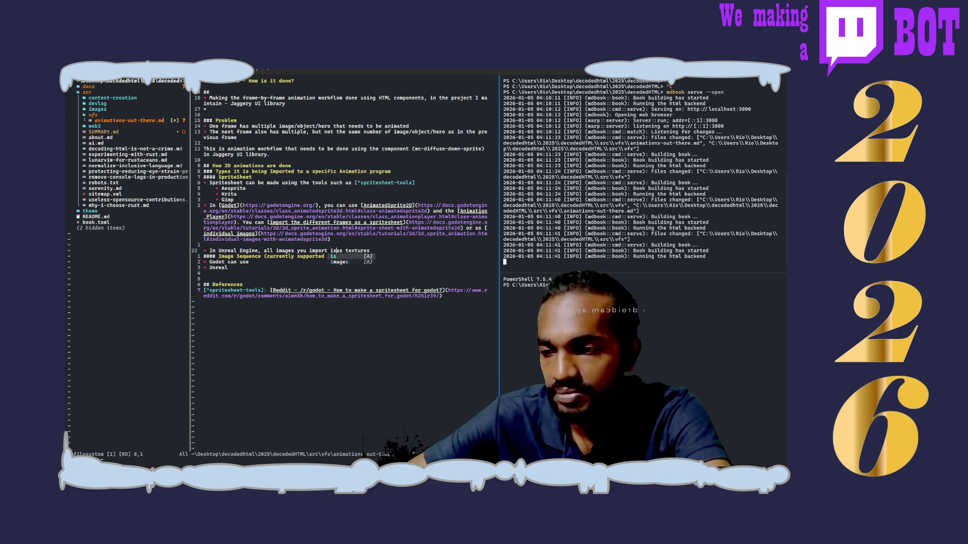
{"action": "key", "text": "Right"}
{"action": "key", "text": "Delete"}
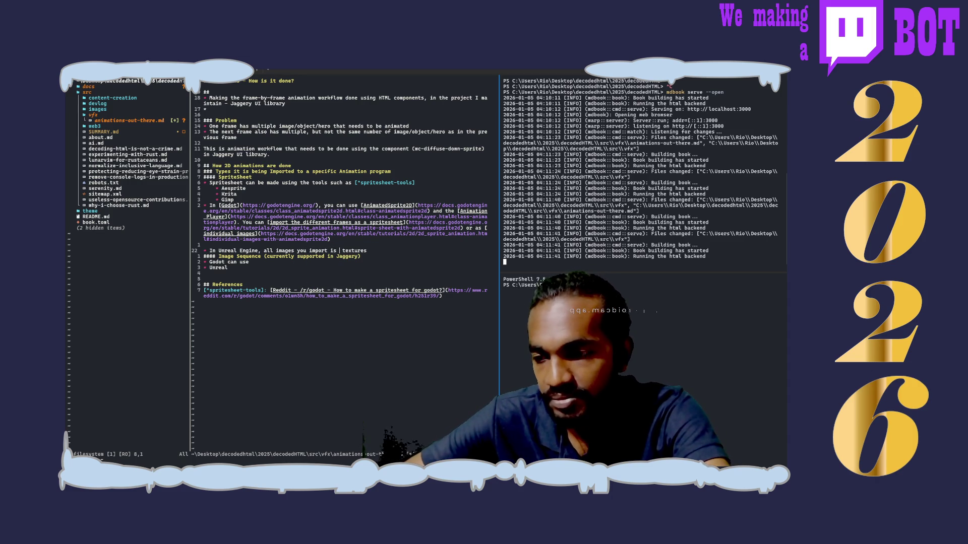
{"action": "key", "text": "End"}
{"action": "type", "text": "asset"}
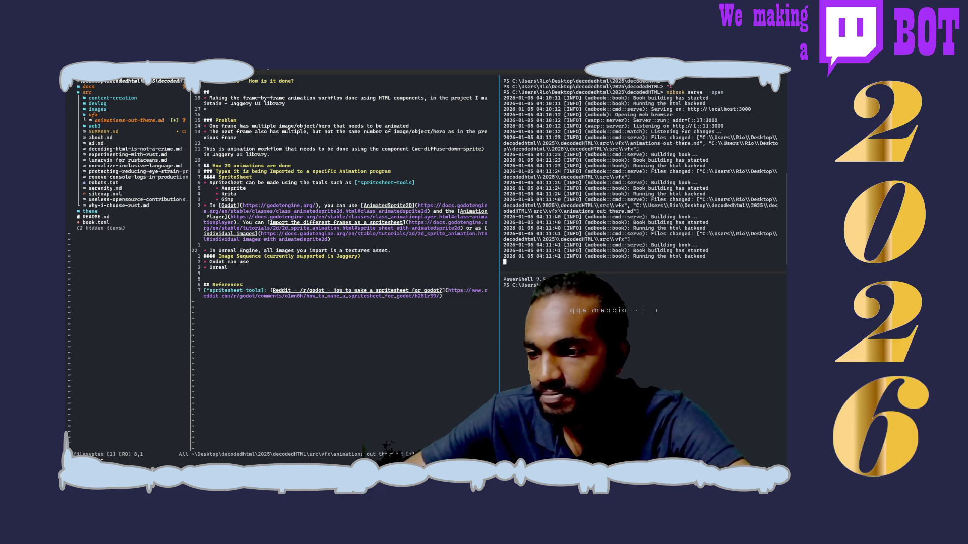
{"action": "key", "text": "BackSpace"}
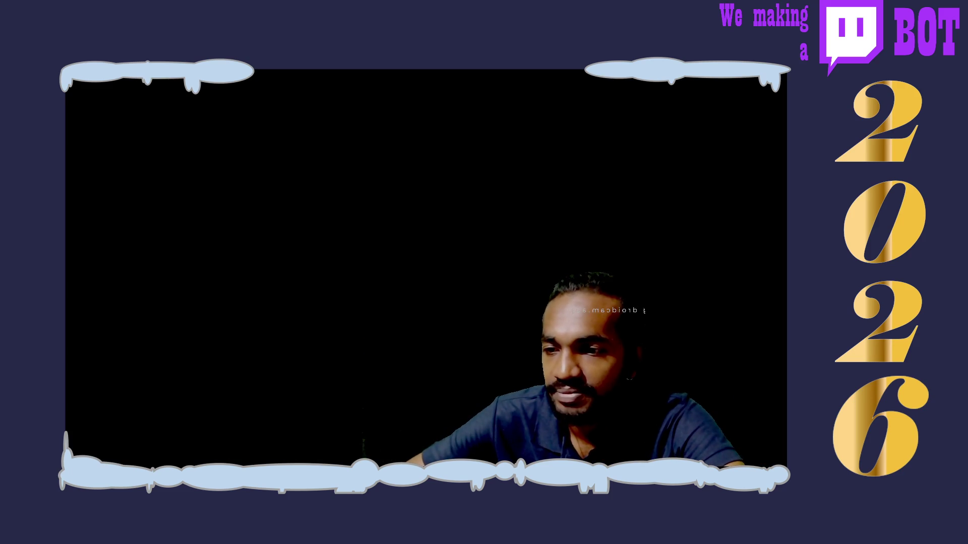
- Review Paper 2D Texture Settings on the sprites guide, then switch to the 2D in Unreal Engine tab
{"action": "scroll", "coordinate": [395, 256], "scroll_direction": "up", "scroll_amount": 10}
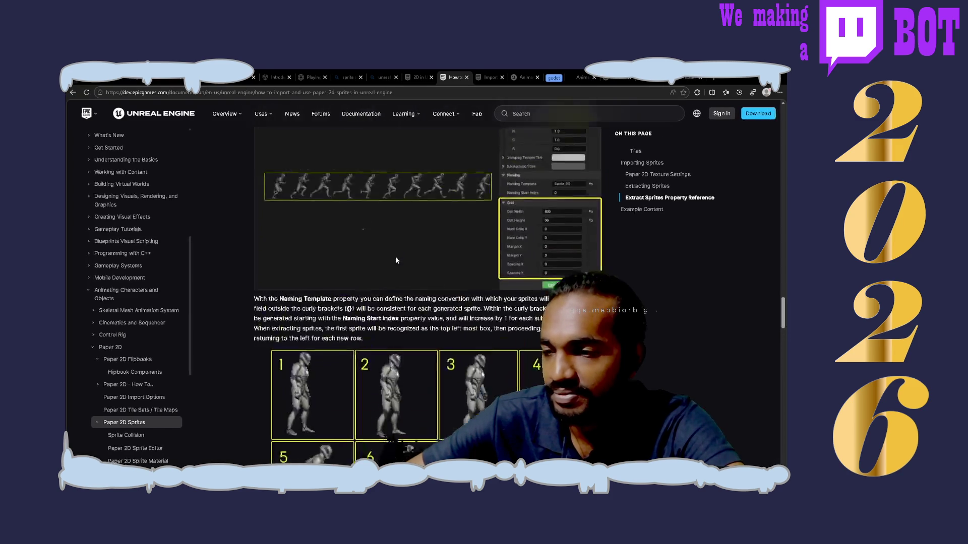
{"action": "scroll", "coordinate": [395, 256], "scroll_direction": "up", "scroll_amount": 5}
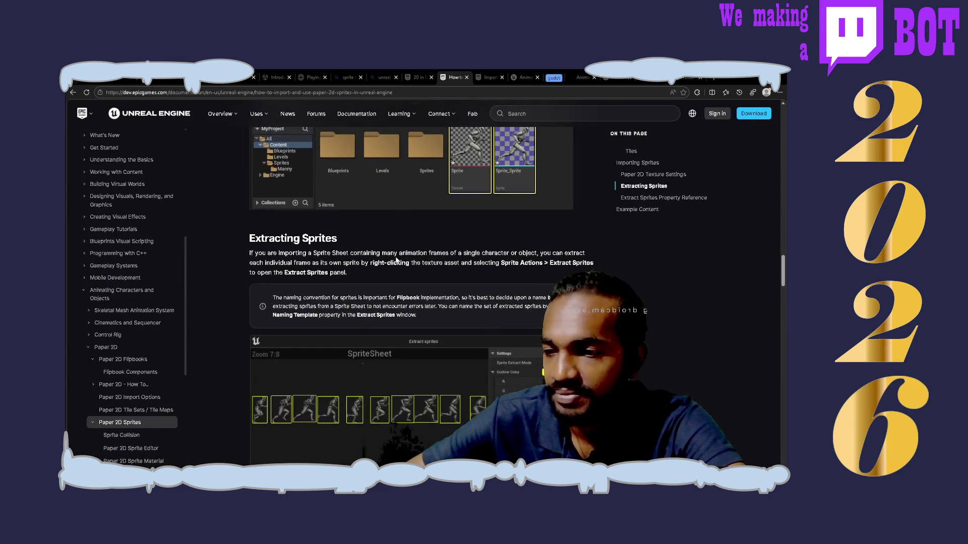
{"action": "scroll", "coordinate": [397, 260], "scroll_direction": "up", "scroll_amount": 8}
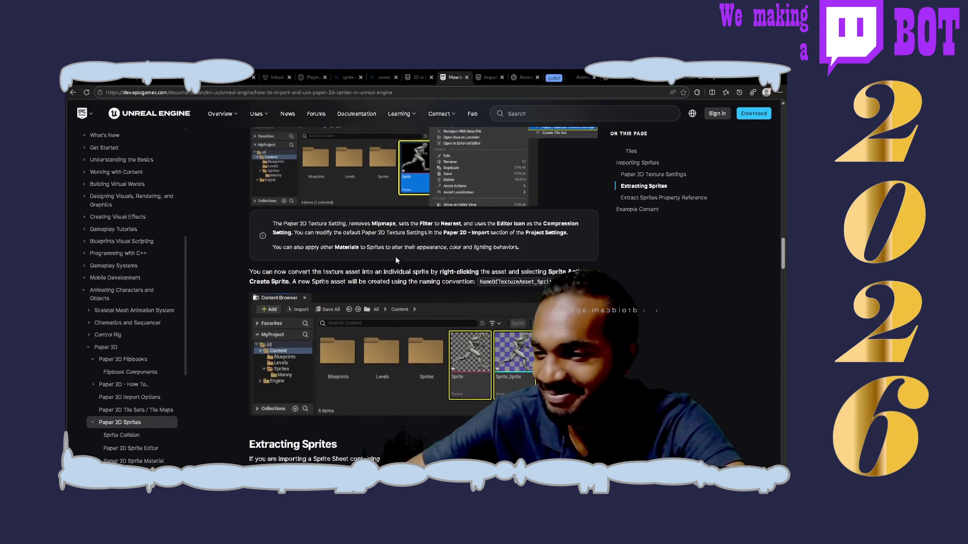
{"action": "scroll", "coordinate": [397, 260], "scroll_direction": "up", "scroll_amount": 7}
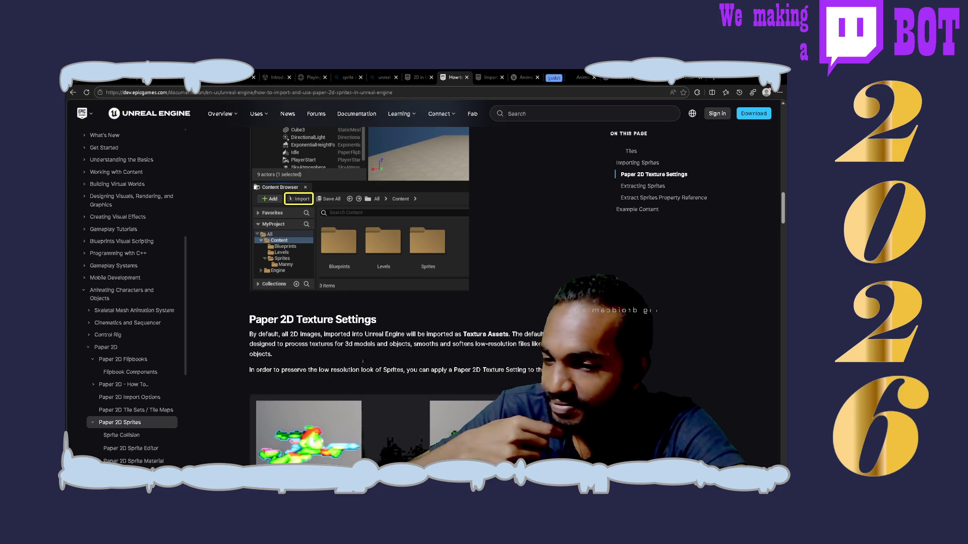
{"action": "scroll", "coordinate": [424, 293], "scroll_direction": "down", "scroll_amount": 3}
{"action": "scroll", "coordinate": [424, 293], "scroll_direction": "down", "scroll_amount": 3}
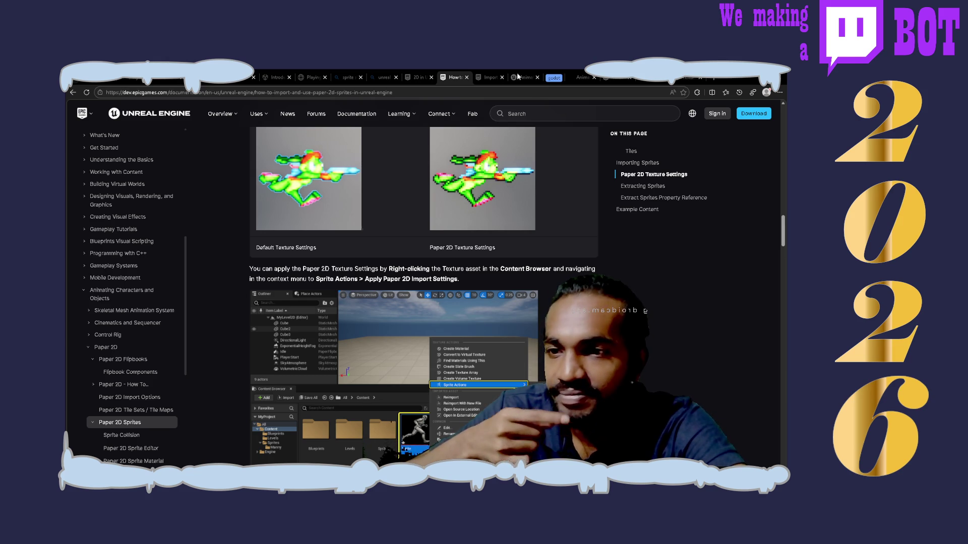
{"action": "left_click", "coordinate": [418, 77]}
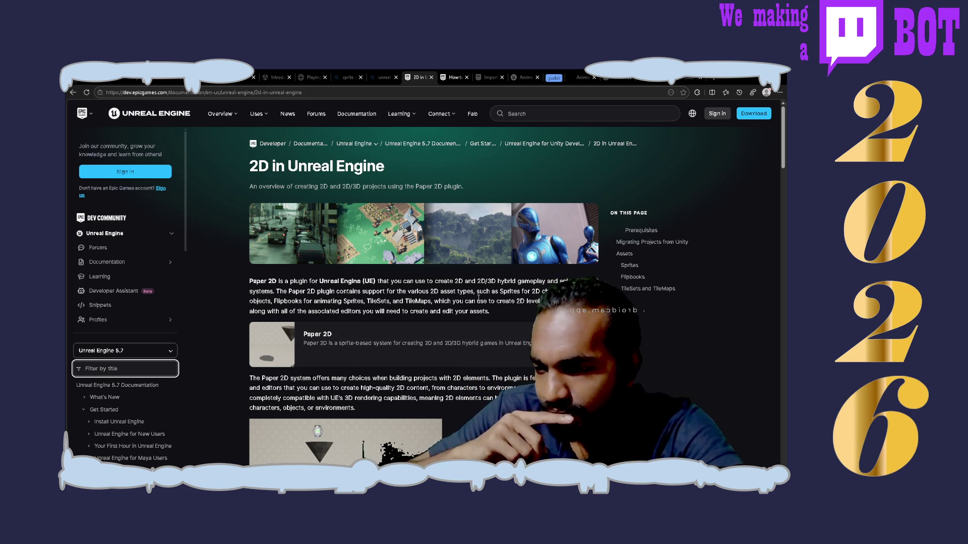
{"action": "scroll", "coordinate": [479, 298], "scroll_direction": "down", "scroll_amount": 3}
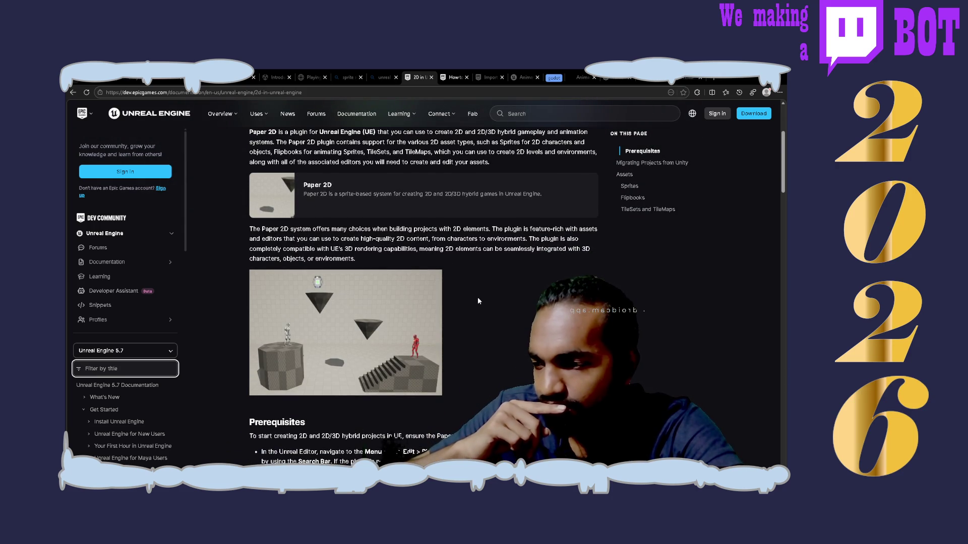
{"action": "scroll", "coordinate": [140, 386], "scroll_direction": "down", "scroll_amount": 3}
{"action": "scroll", "coordinate": [139, 386], "scroll_direction": "down", "scroll_amount": 2}
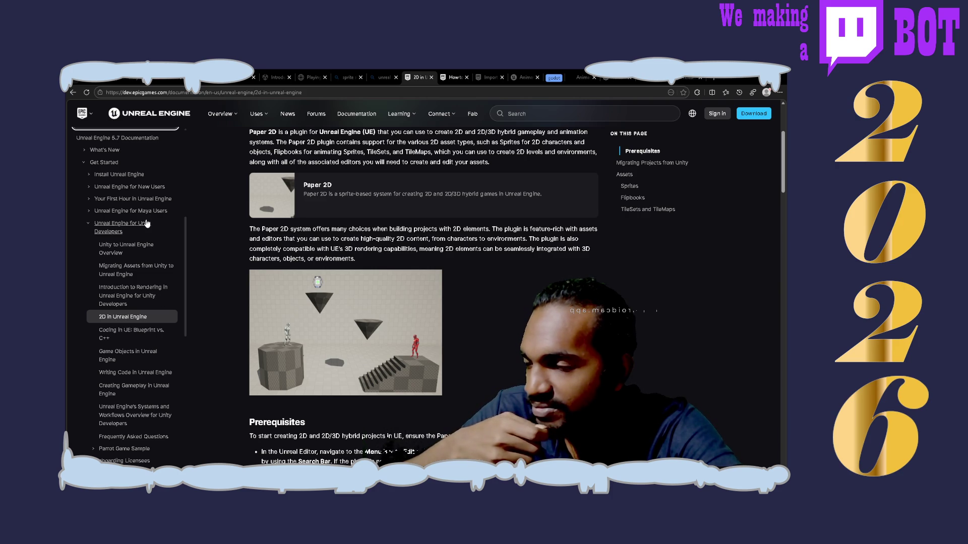
- Under Unreal Engine for New Users, briefly expand the Maya users pages, then list Your First Hour's six modules
{"action": "left_click", "coordinate": [88, 187]}
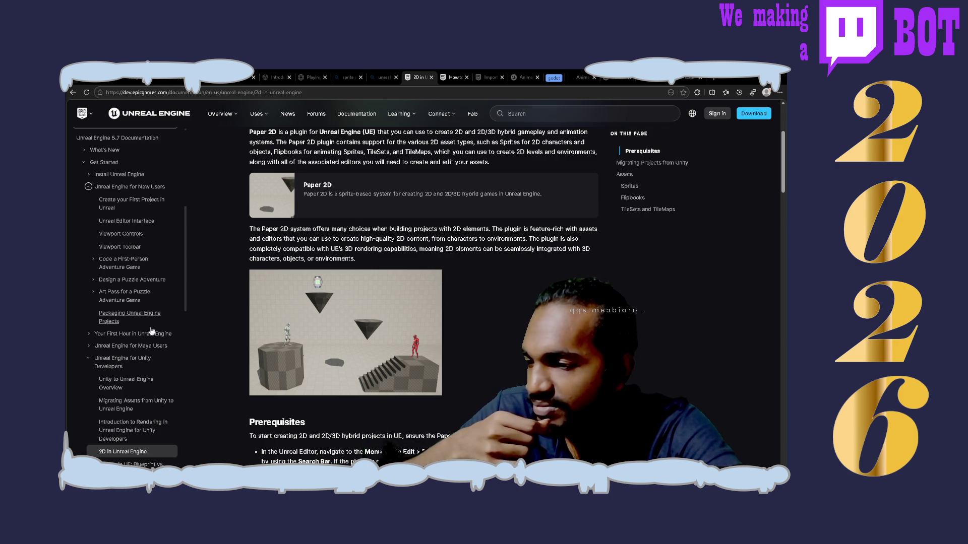
{"action": "left_click", "coordinate": [89, 345]}
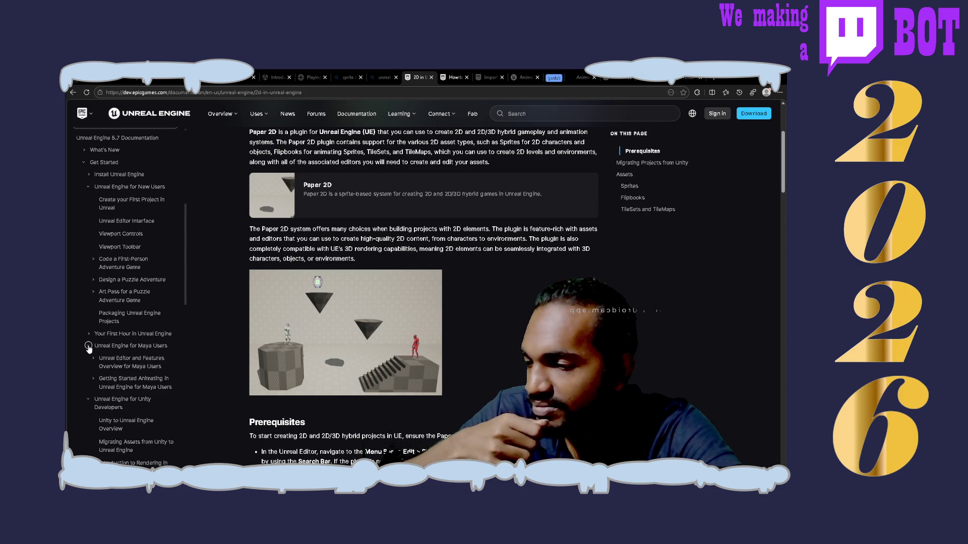
{"action": "scroll", "coordinate": [168, 384], "scroll_direction": "down", "scroll_amount": 2}
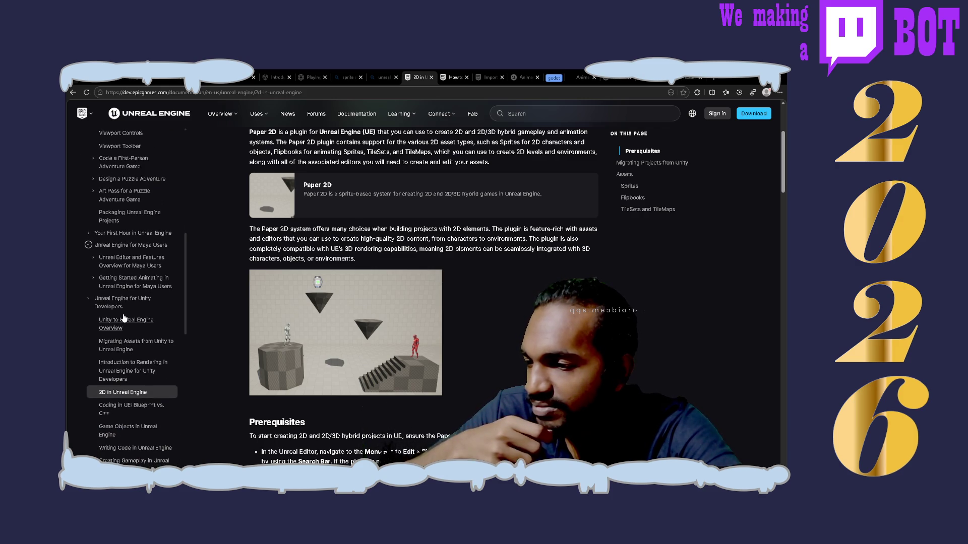
{"action": "left_click", "coordinate": [89, 245]}
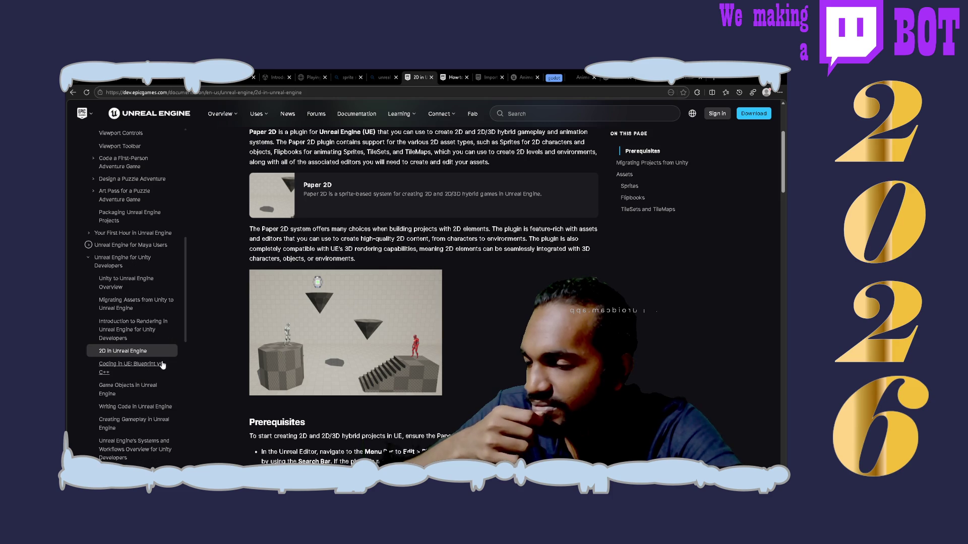
{"action": "left_click", "coordinate": [89, 233]}
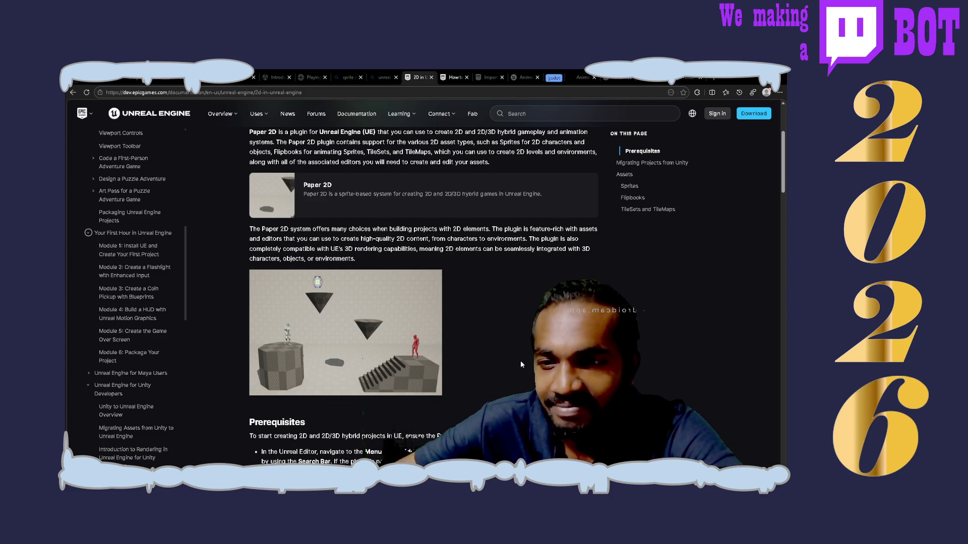
{"action": "scroll", "coordinate": [520, 361], "scroll_direction": "up", "scroll_amount": 2}
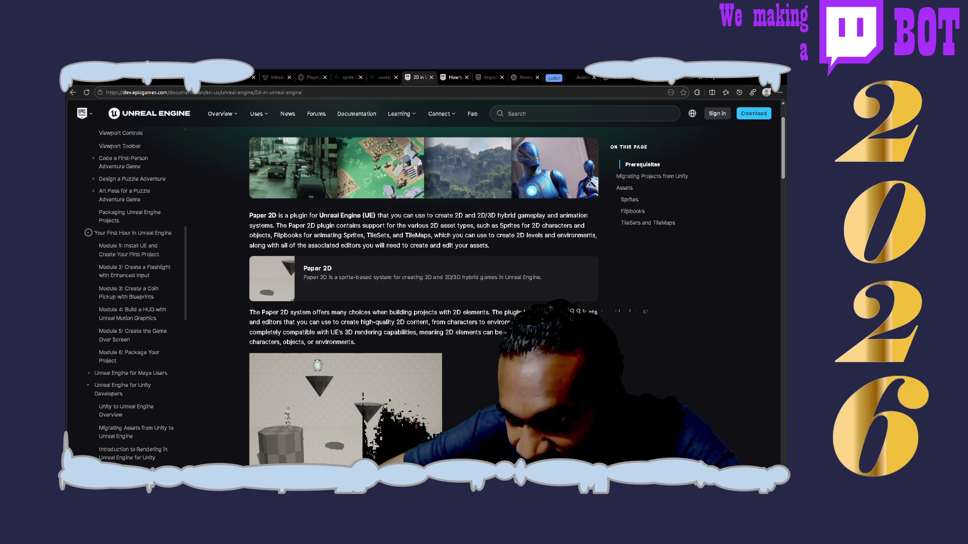
{"action": "scroll", "coordinate": [424, 282], "scroll_direction": "down", "scroll_amount": 1}
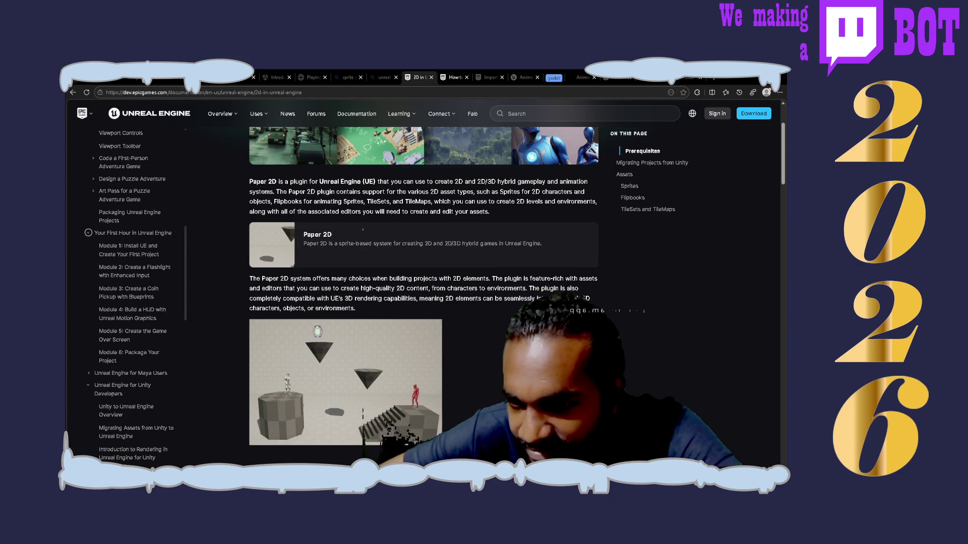
{"action": "scroll", "coordinate": [424, 282], "scroll_direction": "down", "scroll_amount": 4}
{"action": "scroll", "coordinate": [424, 282], "scroll_direction": "down", "scroll_amount": 1}
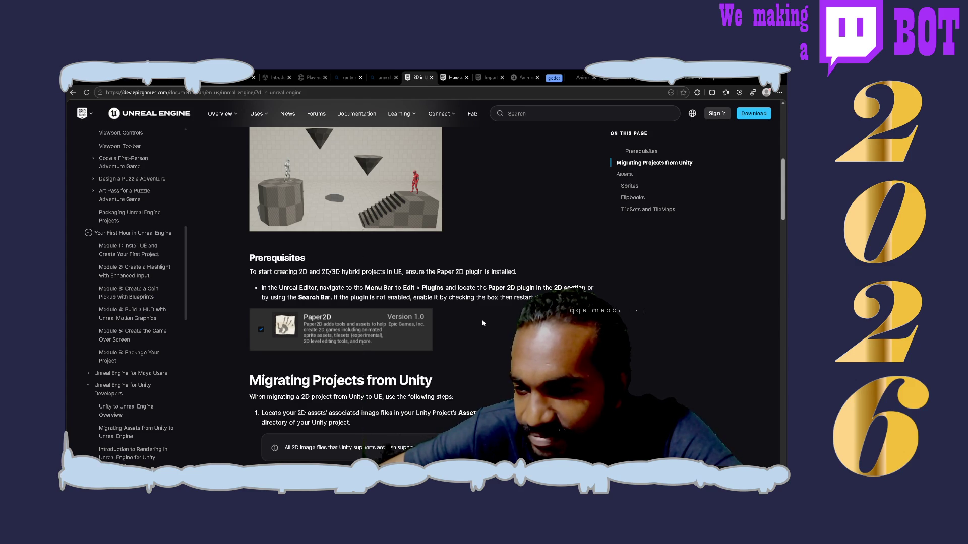
{"action": "scroll", "coordinate": [482, 323], "scroll_direction": "down", "scroll_amount": 3}
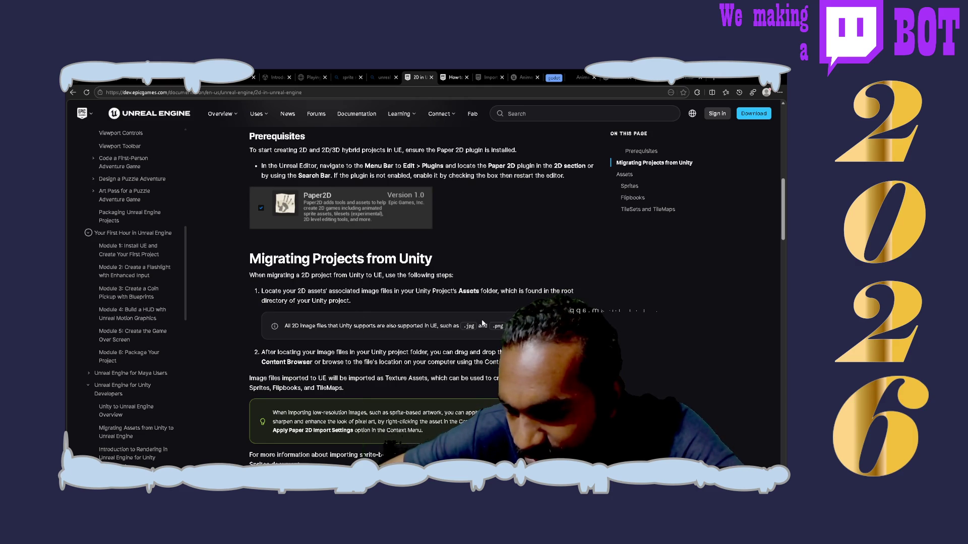
{"action": "scroll", "coordinate": [483, 323], "scroll_direction": "down", "scroll_amount": 3}
{"action": "scroll", "coordinate": [483, 320], "scroll_direction": "down", "scroll_amount": 2}
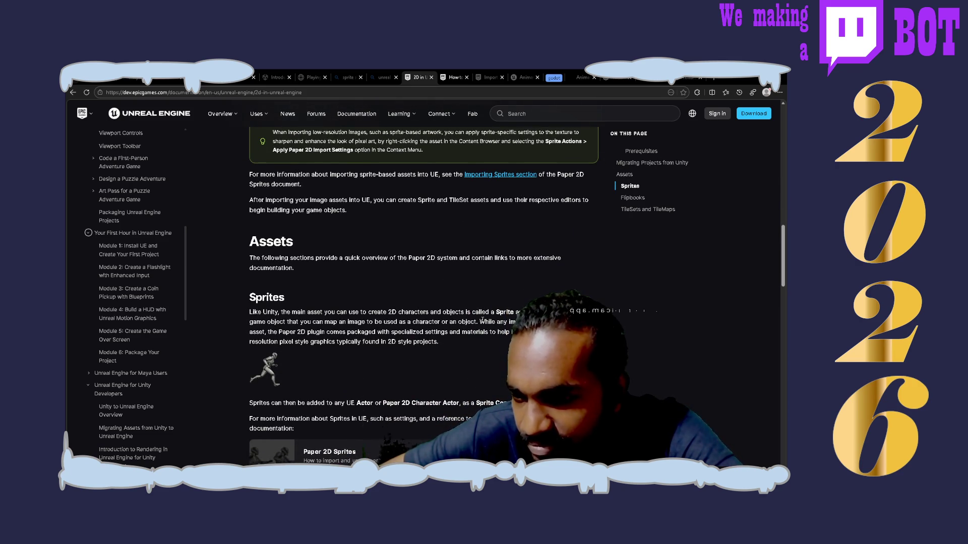
{"action": "scroll", "coordinate": [482, 320], "scroll_direction": "up", "scroll_amount": 6}
{"action": "scroll", "coordinate": [482, 322], "scroll_direction": "up", "scroll_amount": 5}
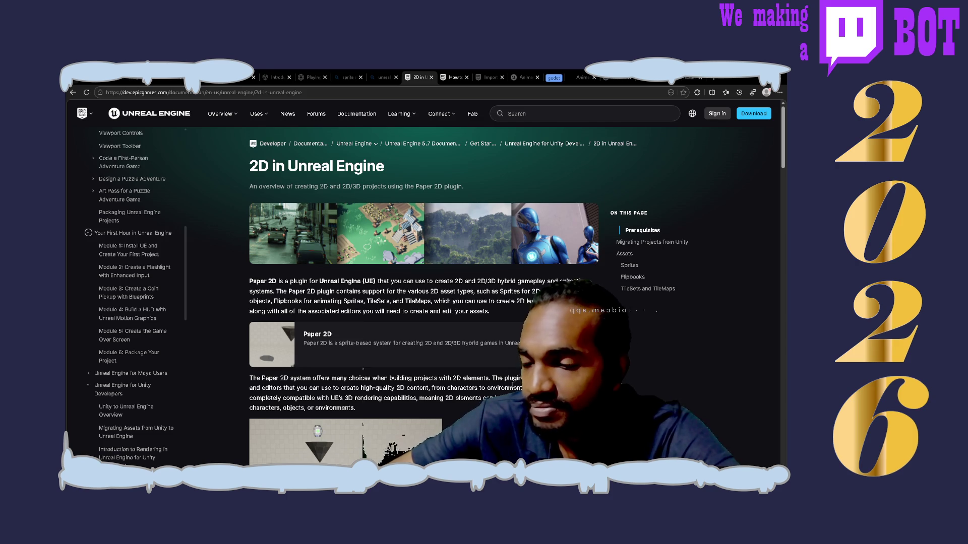
{"action": "middle_click", "coordinate": [320, 341]}
- Switch to the new Paper 2D overview tab and read its Sprites section
{"action": "key", "text": "ctrl+Tab"}
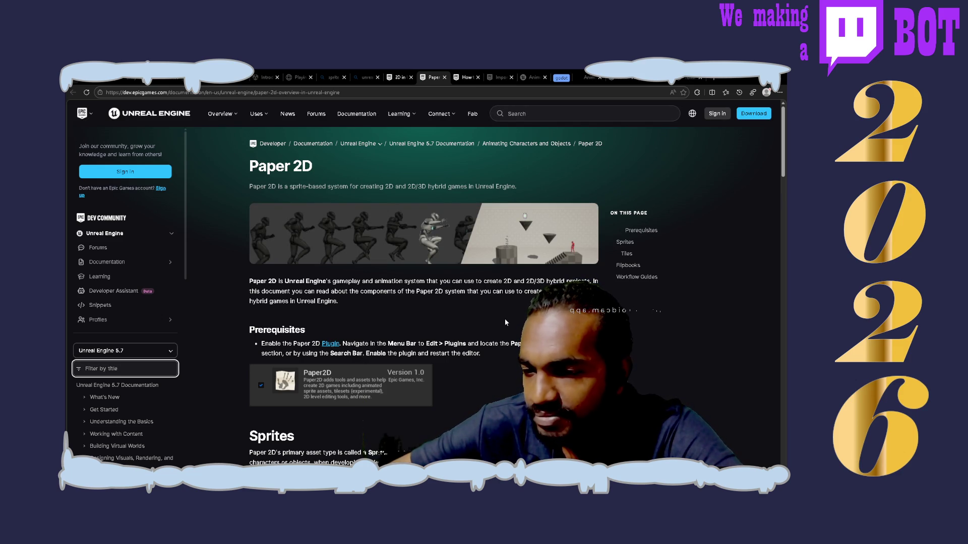
{"action": "scroll", "coordinate": [506, 322], "scroll_direction": "down", "scroll_amount": 3}
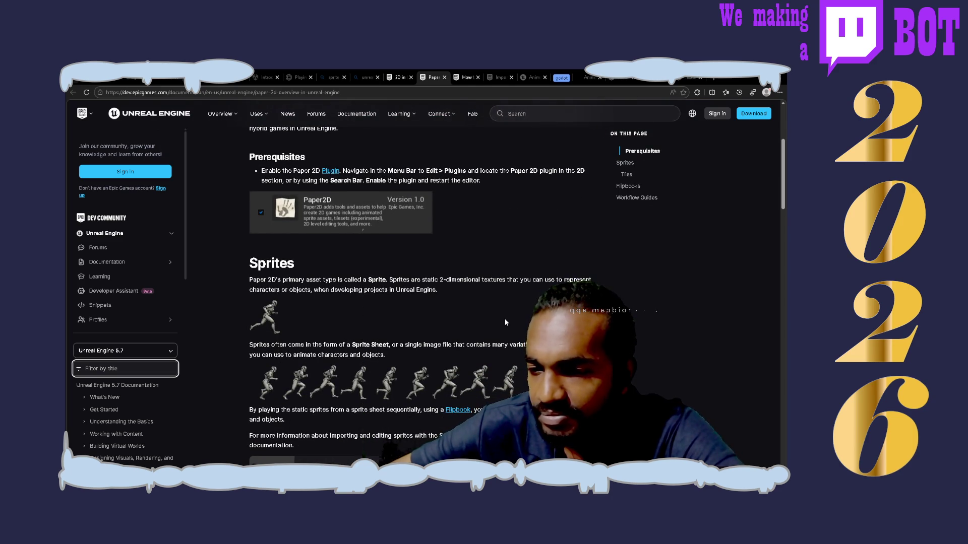
{"action": "scroll", "coordinate": [506, 322], "scroll_direction": "down", "scroll_amount": 3}
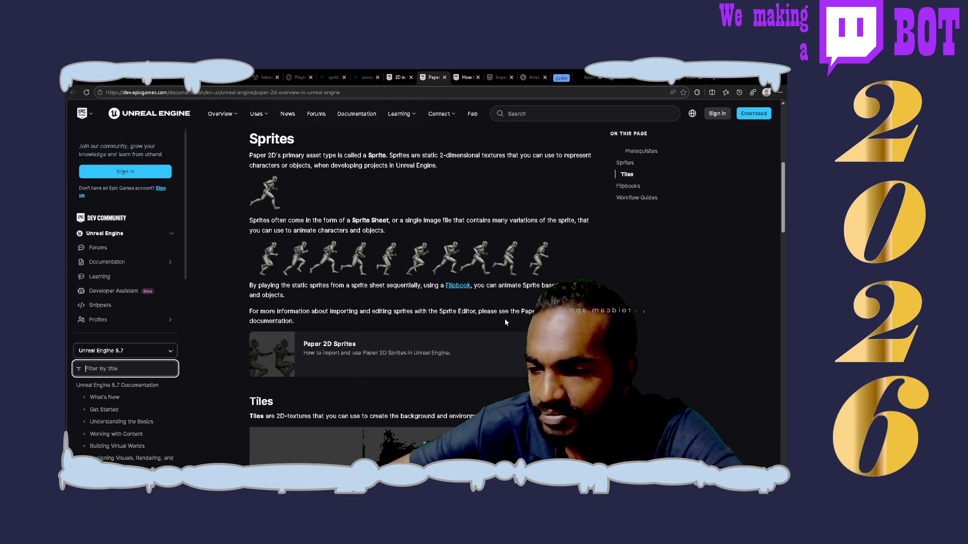
{"action": "scroll", "coordinate": [505, 323], "scroll_direction": "down", "scroll_amount": 1}
{"action": "scroll", "coordinate": [506, 322], "scroll_direction": "down", "scroll_amount": 3}
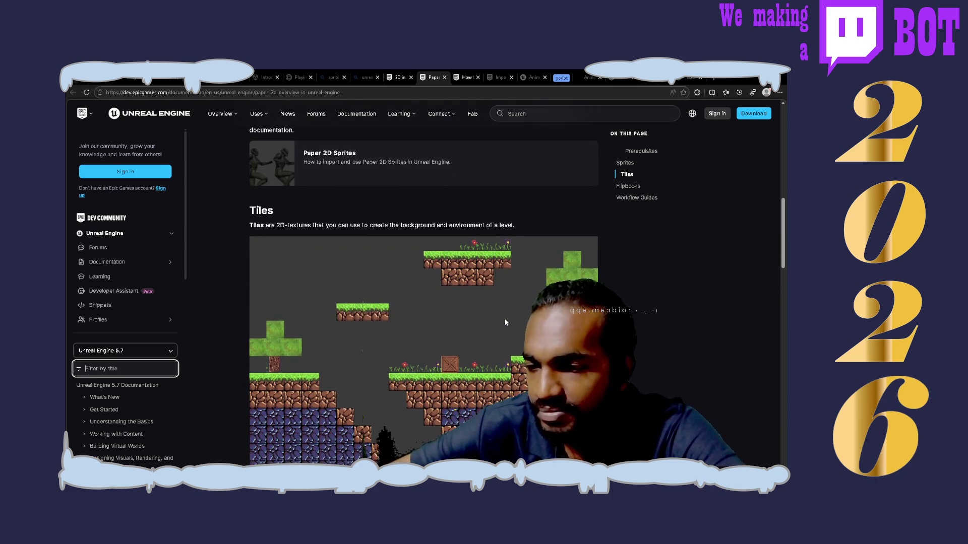
{"action": "scroll", "coordinate": [506, 323], "scroll_direction": "up", "scroll_amount": 5}
{"action": "scroll", "coordinate": [505, 323], "scroll_direction": "up", "scroll_amount": 5}
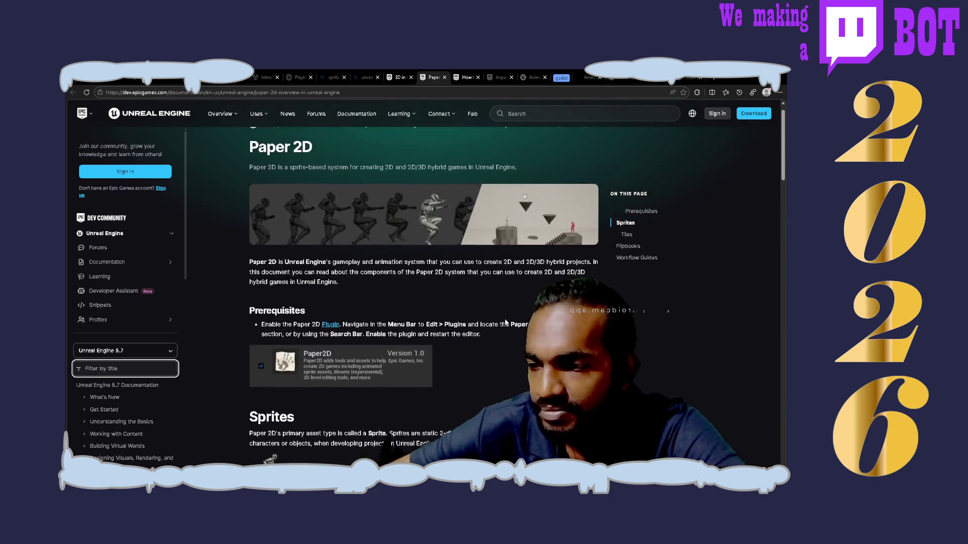
- Read on through the Tiles and Flipbooks sections down to Workflow Guides
{"action": "scroll", "coordinate": [506, 322], "scroll_direction": "down", "scroll_amount": 1}
{"action": "scroll", "coordinate": [506, 322], "scroll_direction": "down", "scroll_amount": 2}
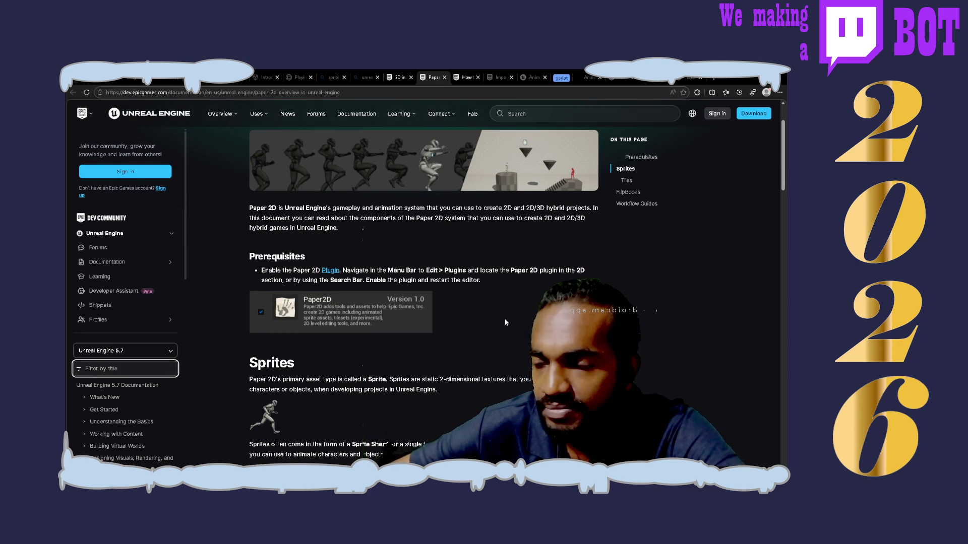
{"action": "scroll", "coordinate": [505, 323], "scroll_direction": "down", "scroll_amount": 3}
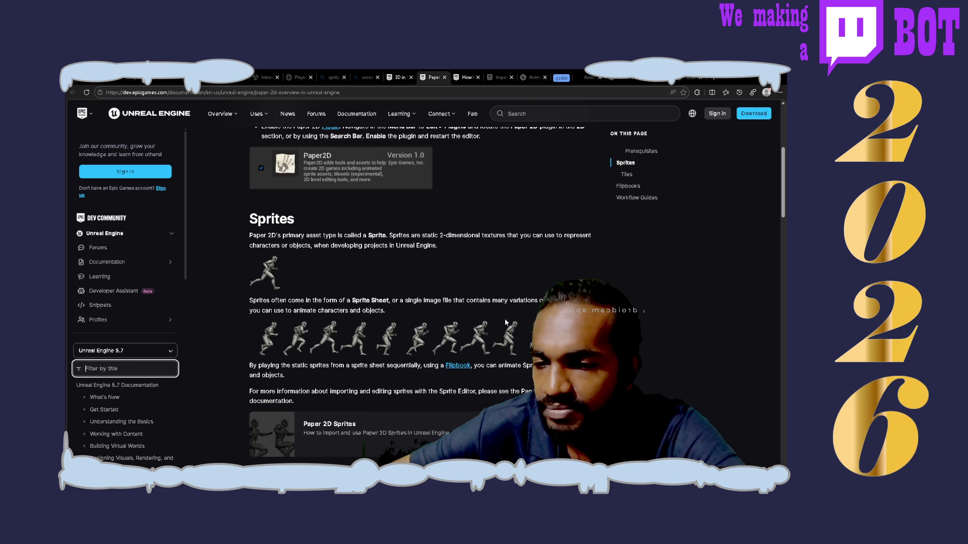
{"action": "scroll", "coordinate": [505, 323], "scroll_direction": "down", "scroll_amount": 3}
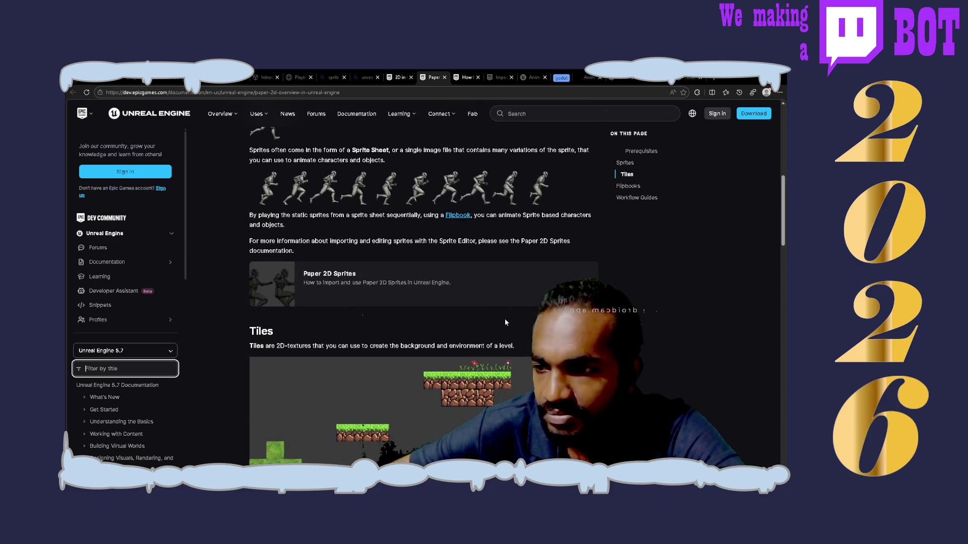
{"action": "scroll", "coordinate": [506, 322], "scroll_direction": "up", "scroll_amount": 2}
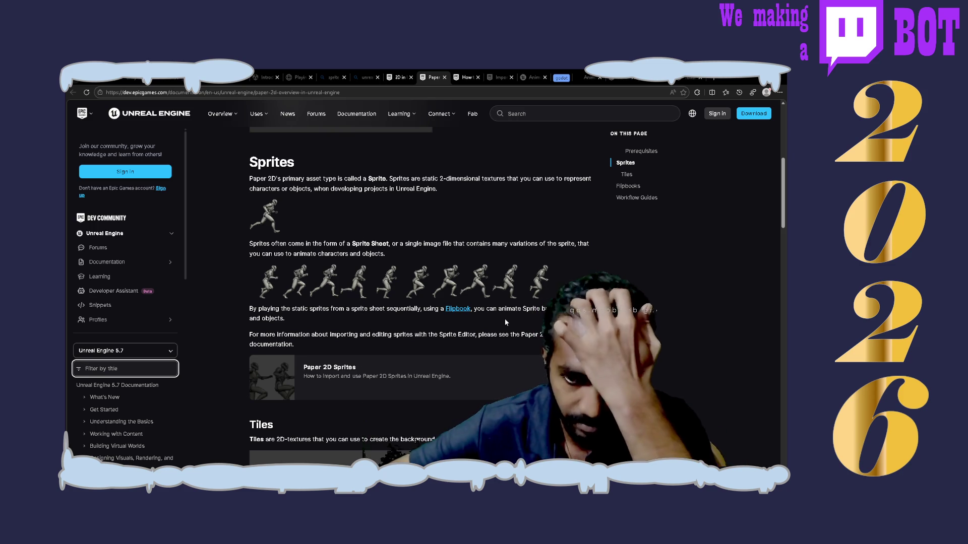
{"action": "scroll", "coordinate": [505, 322], "scroll_direction": "down", "scroll_amount": 3}
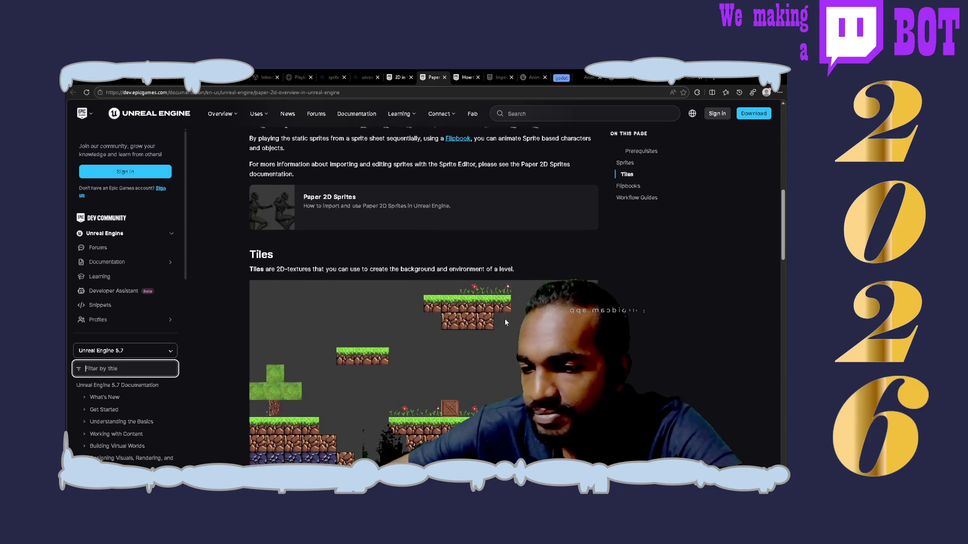
{"action": "scroll", "coordinate": [505, 321], "scroll_direction": "down", "scroll_amount": 3}
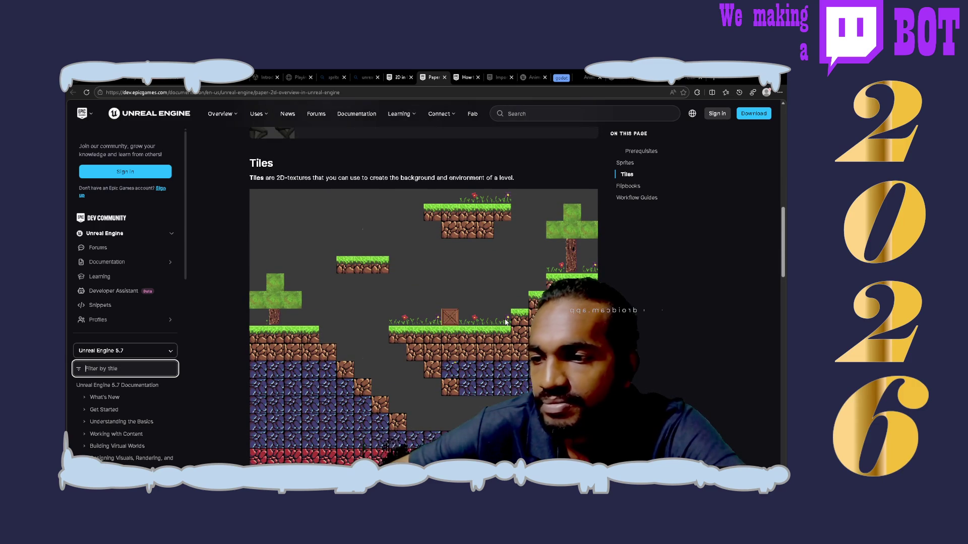
{"action": "scroll", "coordinate": [505, 322], "scroll_direction": "down", "scroll_amount": 7}
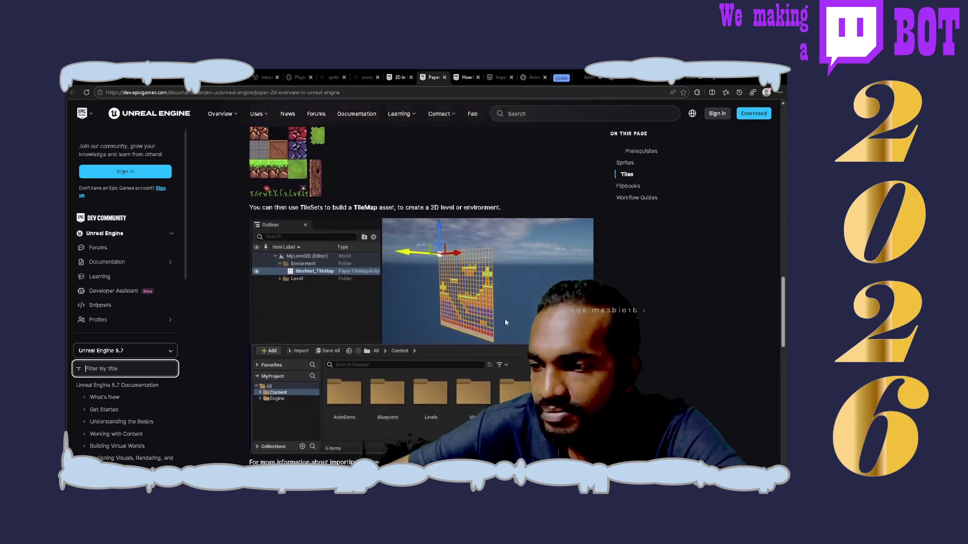
{"action": "scroll", "coordinate": [505, 322], "scroll_direction": "up", "scroll_amount": 2}
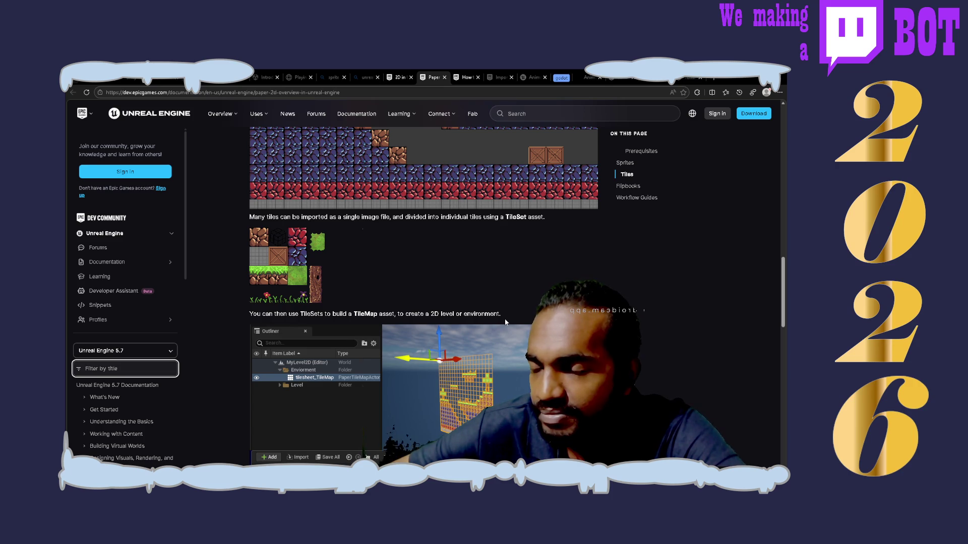
{"action": "scroll", "coordinate": [506, 322], "scroll_direction": "down", "scroll_amount": 3}
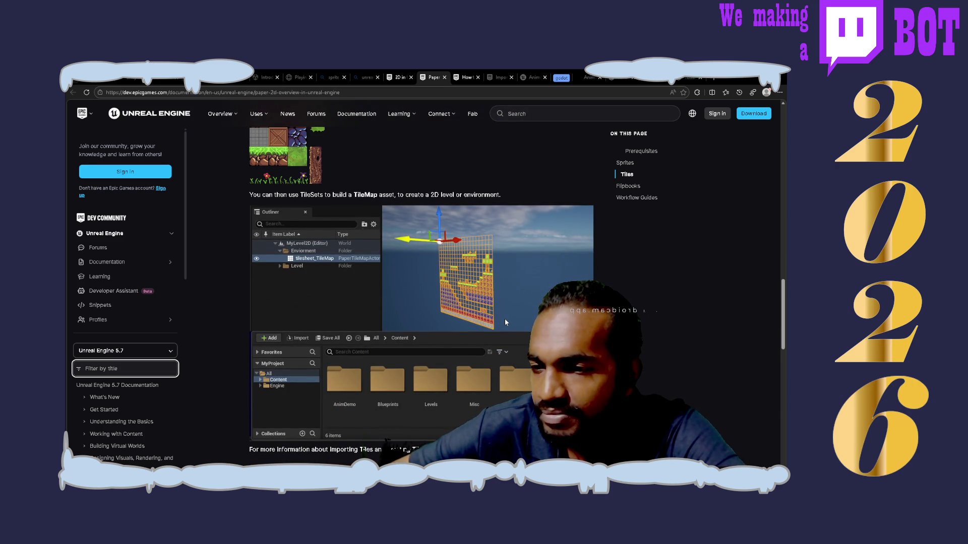
{"action": "scroll", "coordinate": [506, 322], "scroll_direction": "down", "scroll_amount": 5}
{"action": "scroll", "coordinate": [505, 322], "scroll_direction": "down", "scroll_amount": 2}
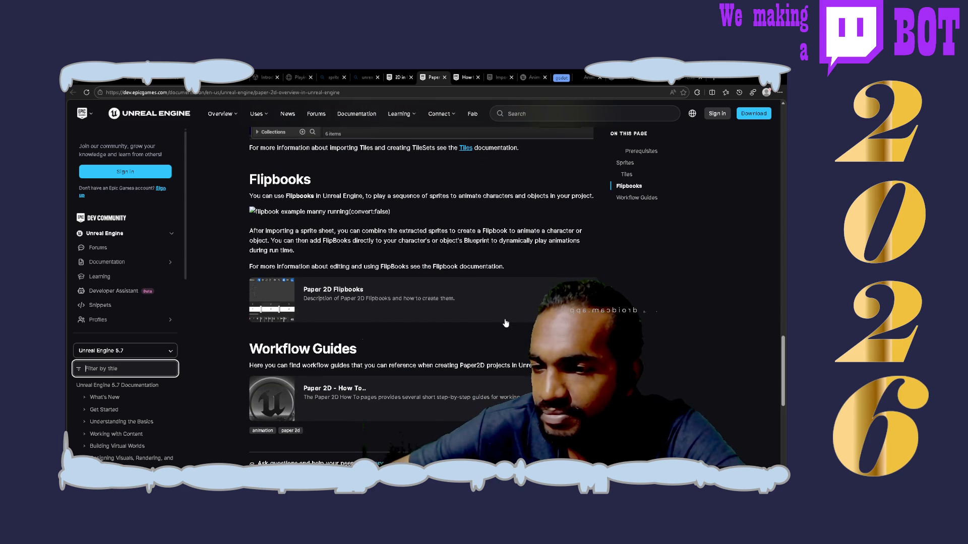
{"action": "scroll", "coordinate": [506, 322], "scroll_direction": "down", "scroll_amount": 4}
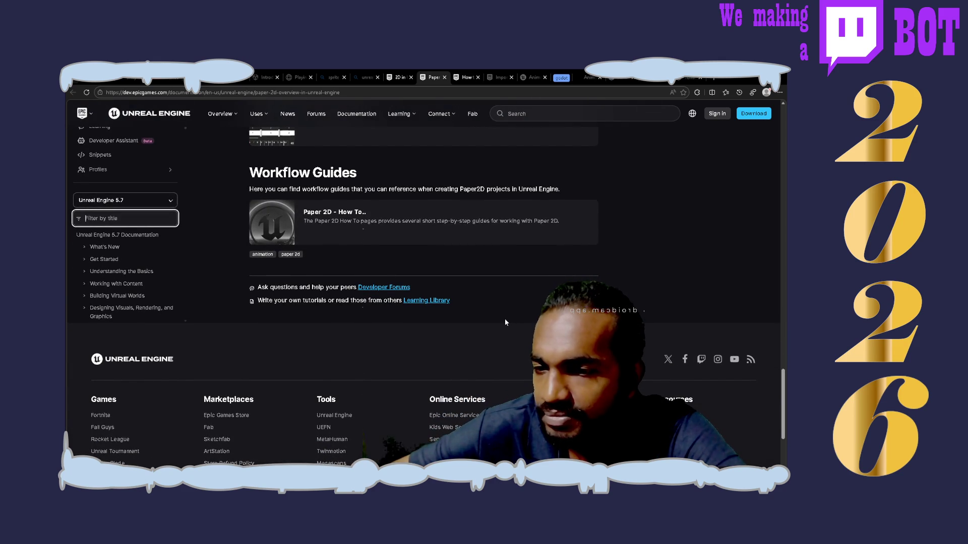
{"action": "scroll", "coordinate": [505, 323], "scroll_direction": "up", "scroll_amount": 1}
{"action": "scroll", "coordinate": [505, 322], "scroll_direction": "up", "scroll_amount": 10}
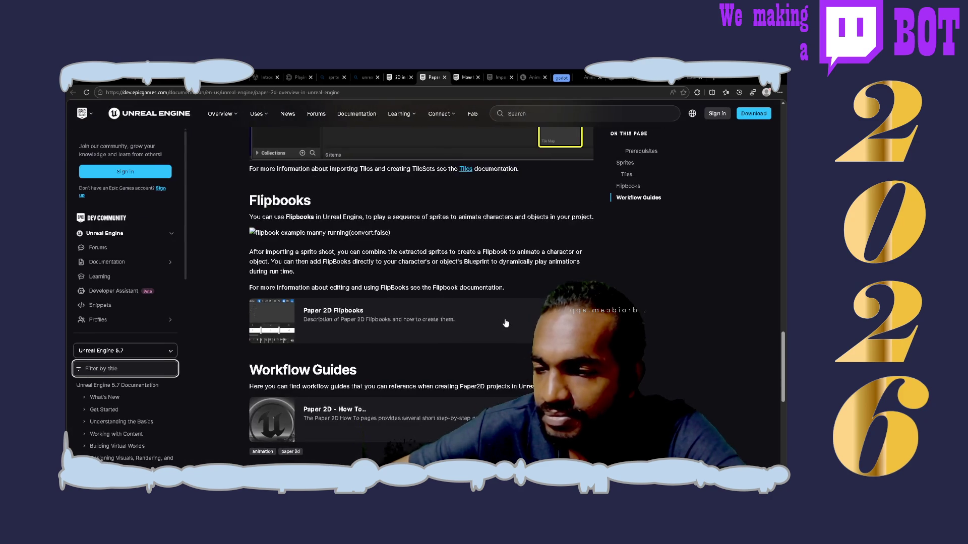
{"action": "scroll", "coordinate": [506, 321], "scroll_direction": "up", "scroll_amount": 10}
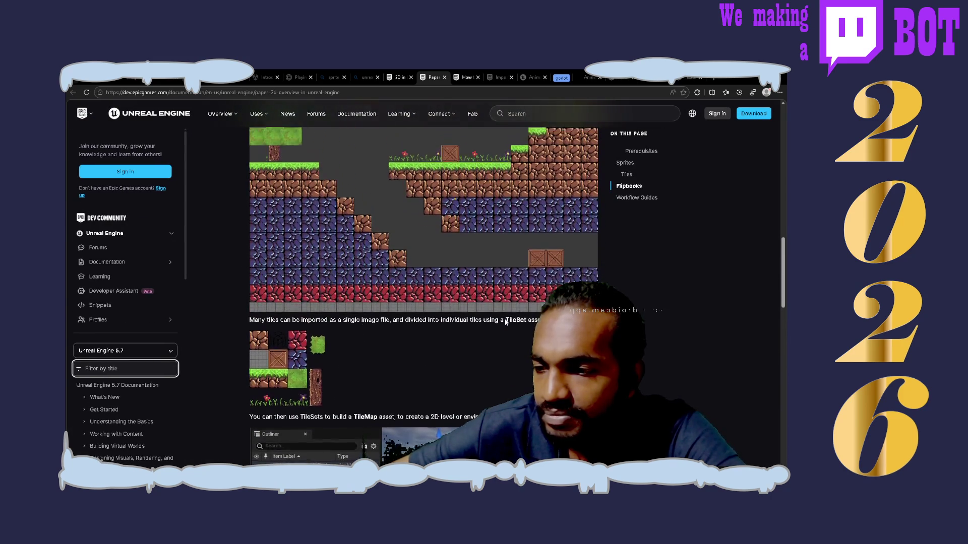
{"action": "scroll", "coordinate": [505, 323], "scroll_direction": "up", "scroll_amount": 8}
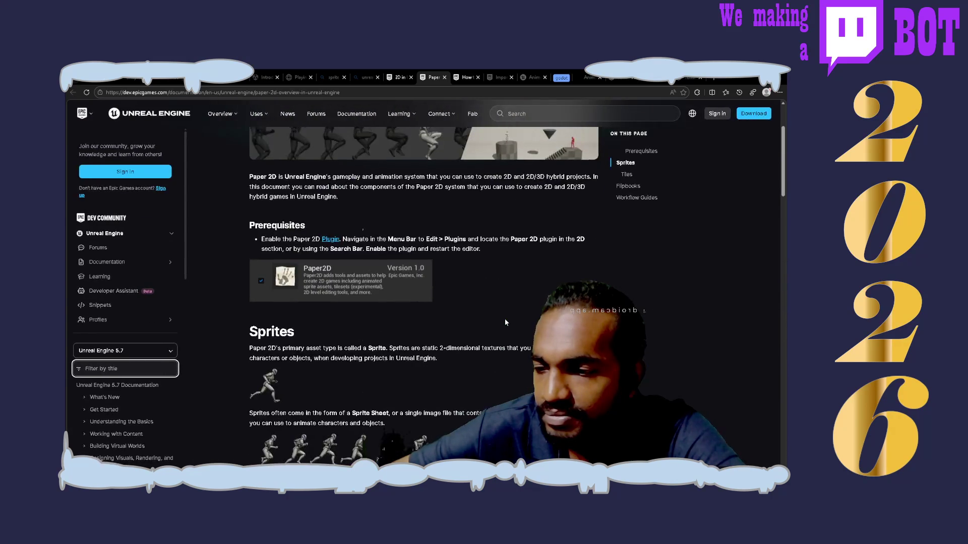
{"action": "scroll", "coordinate": [506, 322], "scroll_direction": "down", "scroll_amount": 3}
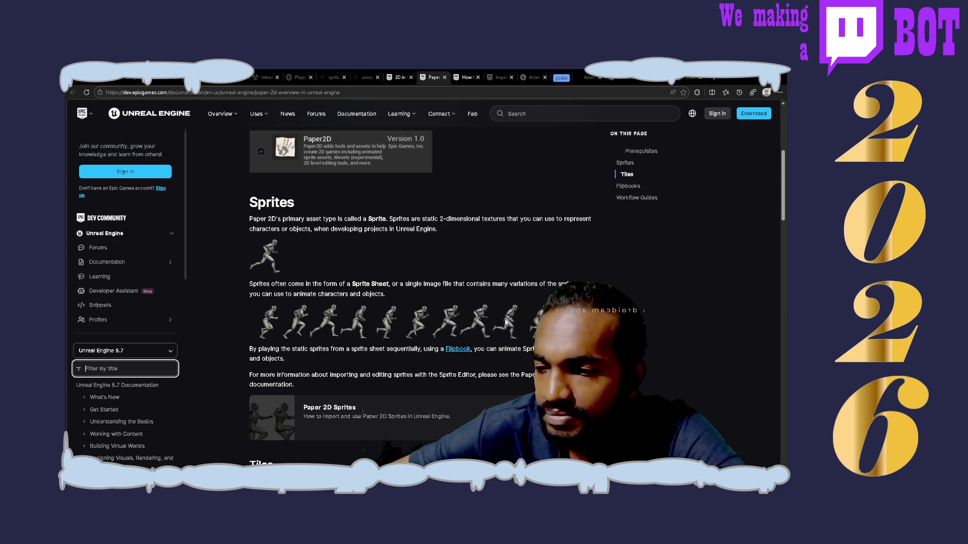
{"action": "scroll", "coordinate": [505, 321], "scroll_direction": "up", "scroll_amount": 5}
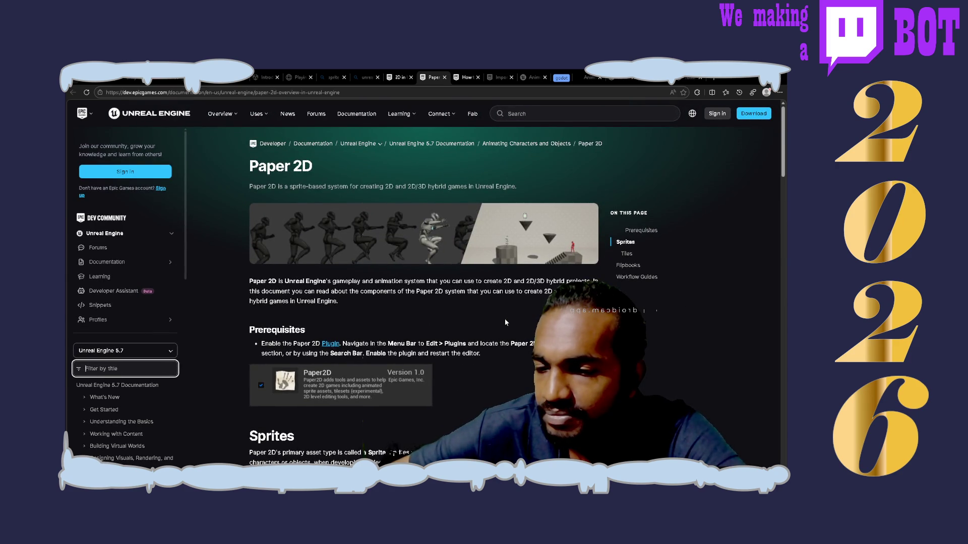
{"action": "scroll", "coordinate": [505, 322], "scroll_direction": "down", "scroll_amount": 4}
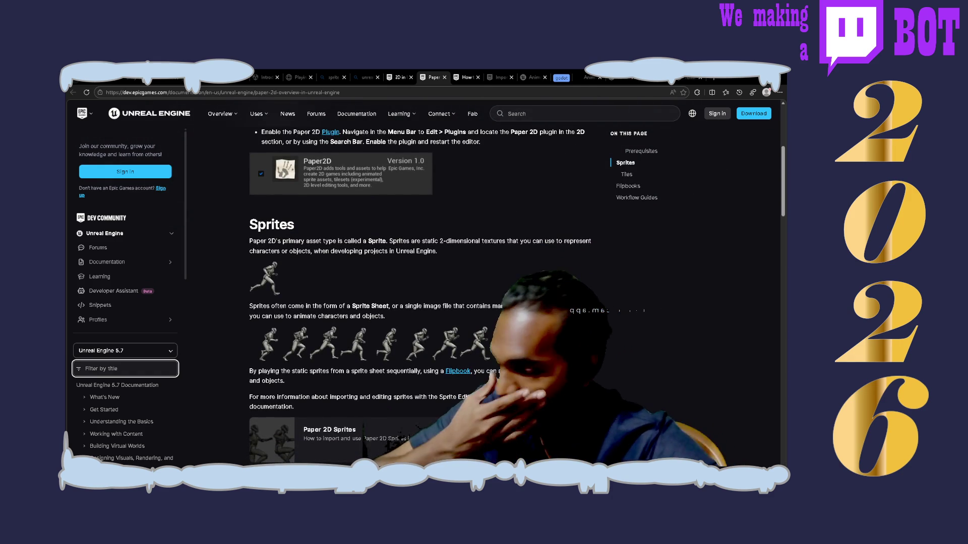
{"action": "scroll", "coordinate": [505, 322], "scroll_direction": "down", "scroll_amount": 2}
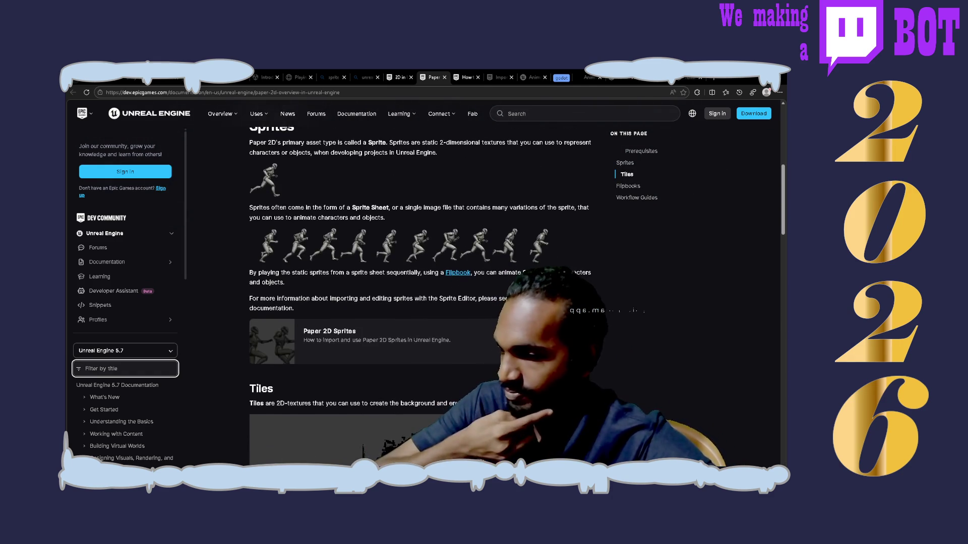
{"action": "scroll", "coordinate": [505, 319], "scroll_direction": "down", "scroll_amount": 2}
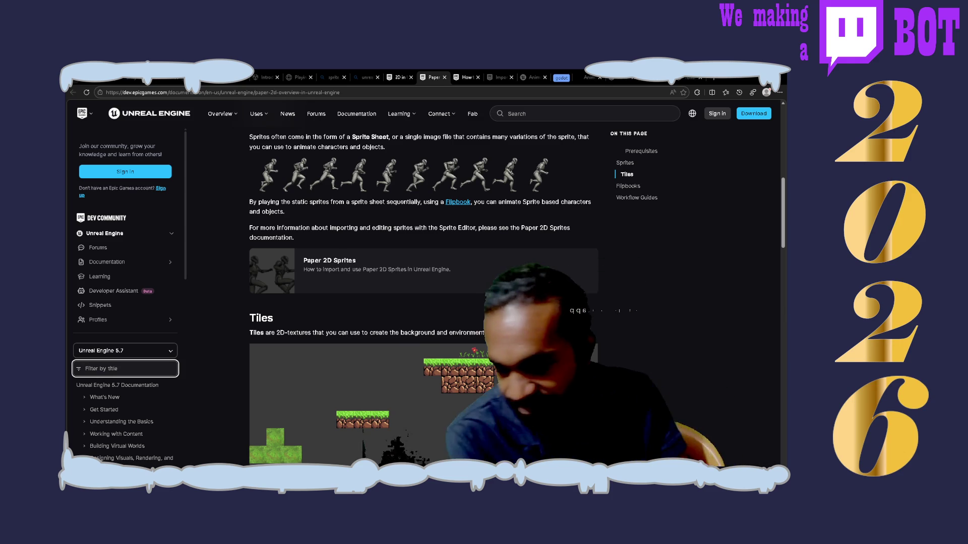
{"action": "scroll", "coordinate": [505, 322], "scroll_direction": "down", "scroll_amount": 5}
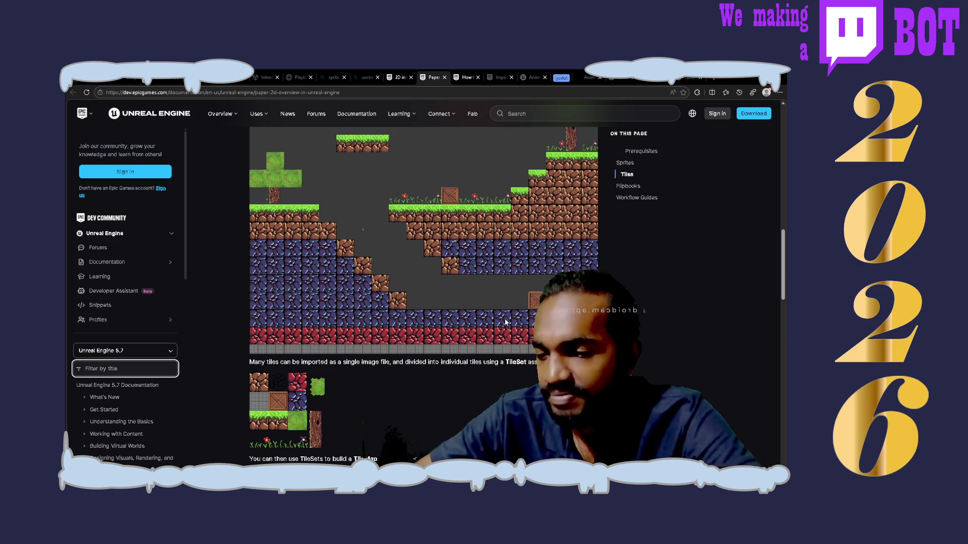
{"action": "scroll", "coordinate": [505, 321], "scroll_direction": "down", "scroll_amount": 3}
{"action": "scroll", "coordinate": [505, 321], "scroll_direction": "down", "scroll_amount": 5}
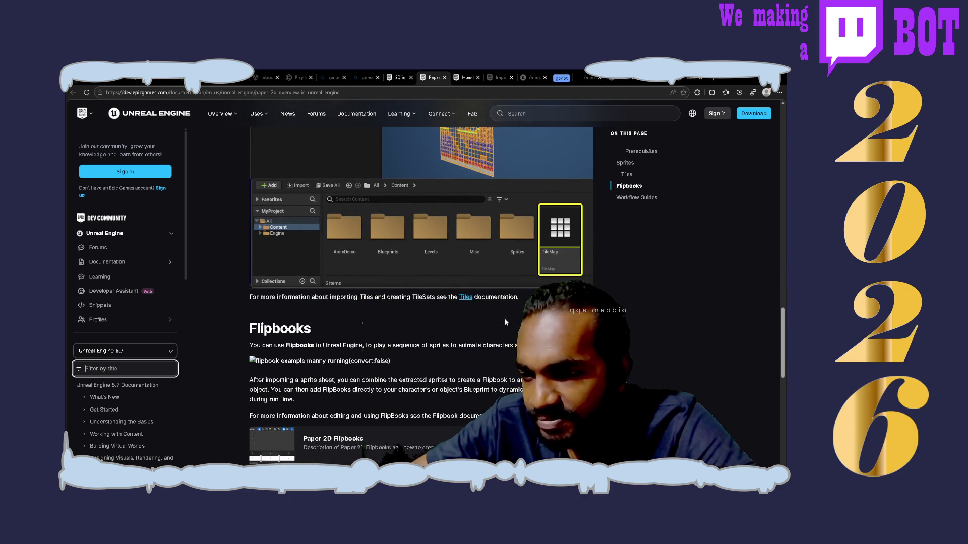
{"action": "scroll", "coordinate": [506, 321], "scroll_direction": "down", "scroll_amount": 4}
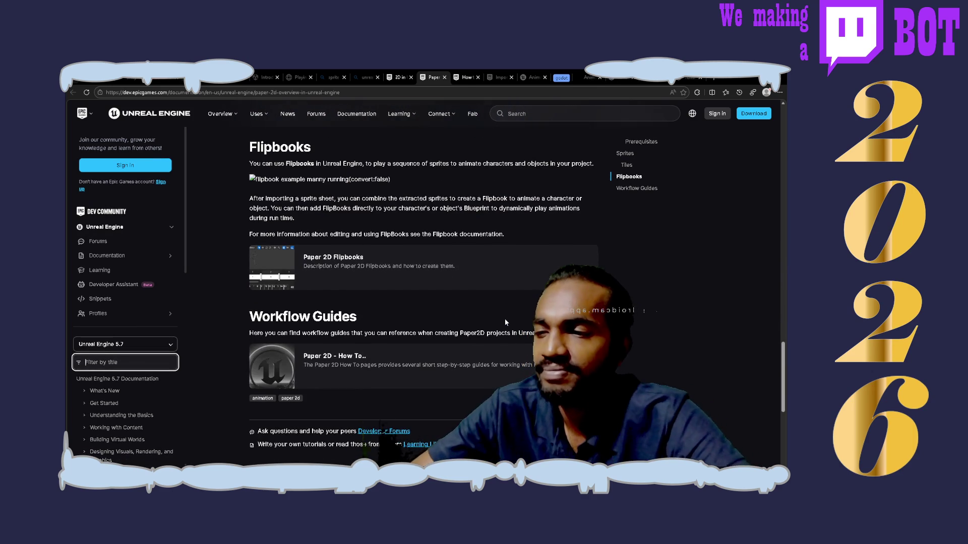
{"action": "scroll", "coordinate": [505, 322], "scroll_direction": "up", "scroll_amount": 10}
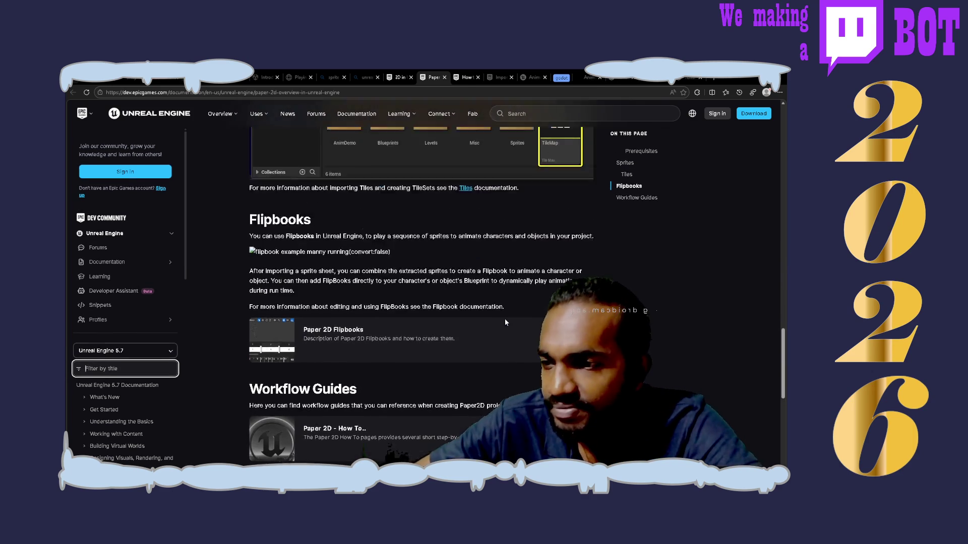
{"action": "scroll", "coordinate": [505, 321], "scroll_direction": "up", "scroll_amount": 15}
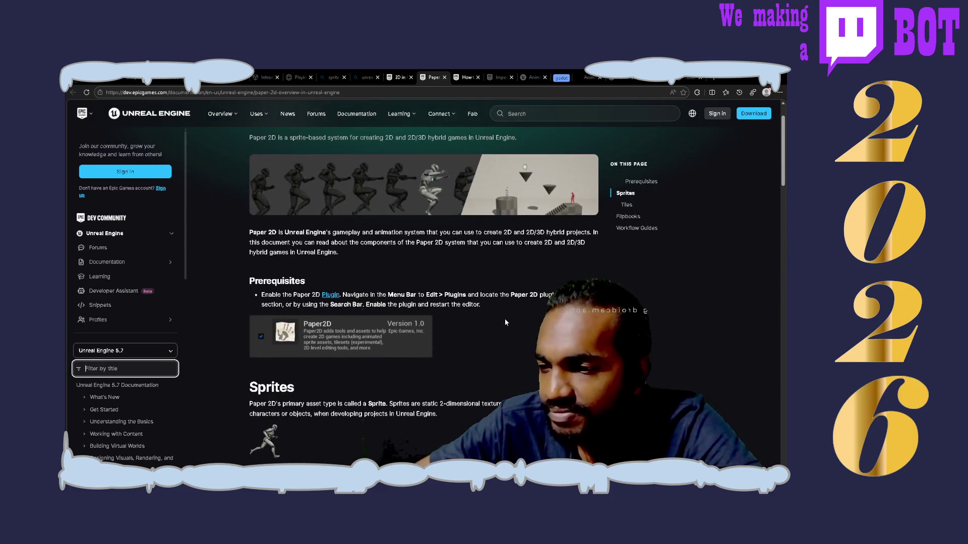
{"action": "key", "text": "ctrl+Tab"}
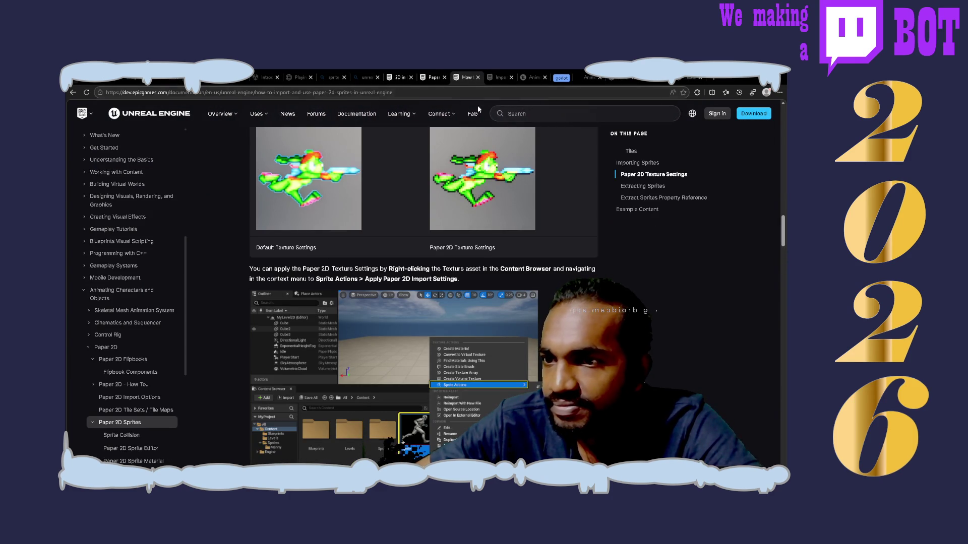
- Skim the Paper 2D Import Options page from its top, then return to the Paper 2D Sprites how-to tab
{"action": "left_click", "coordinate": [502, 75]}
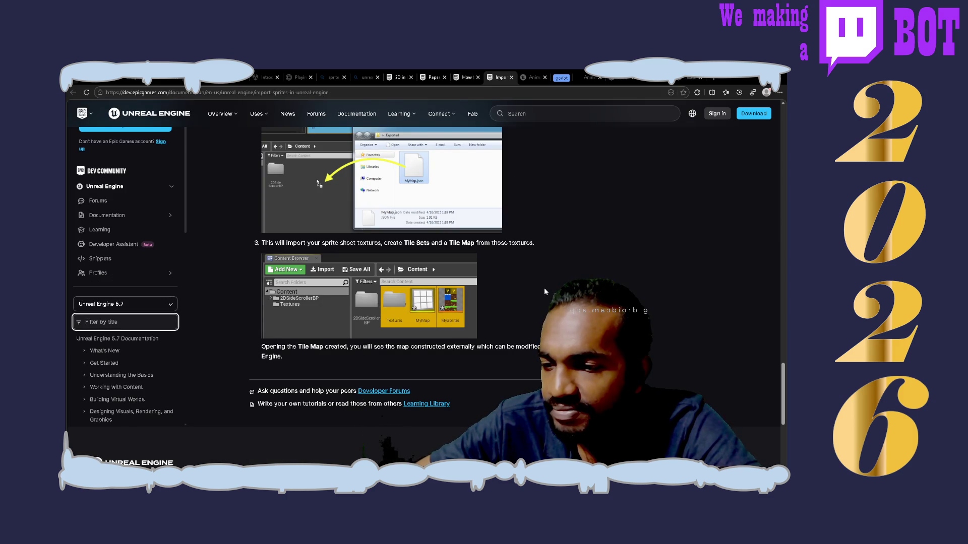
{"action": "scroll", "coordinate": [544, 291], "scroll_direction": "up", "scroll_amount": 10}
{"action": "scroll", "coordinate": [545, 292], "scroll_direction": "up", "scroll_amount": 10}
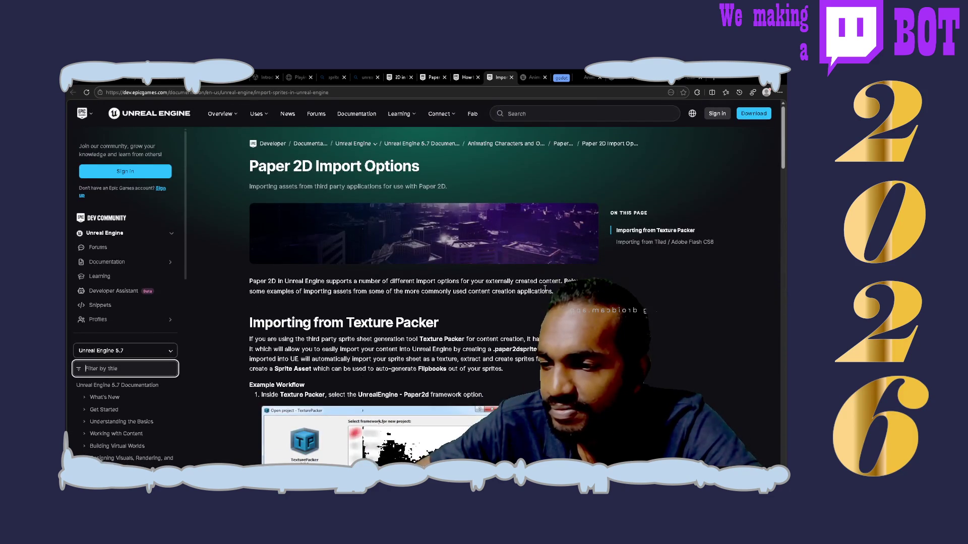
{"action": "left_click", "coordinate": [463, 77]}
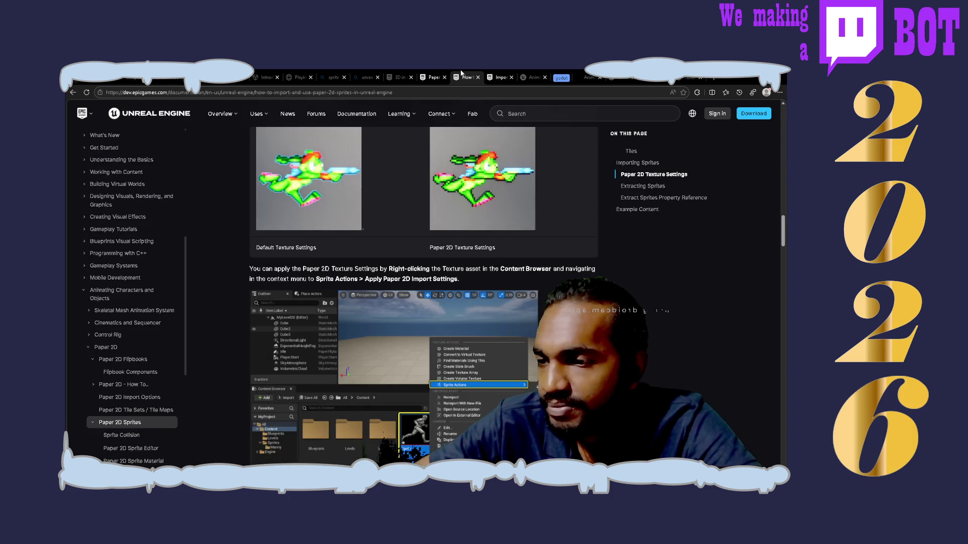
{"action": "scroll", "coordinate": [431, 282], "scroll_direction": "up", "scroll_amount": 10}
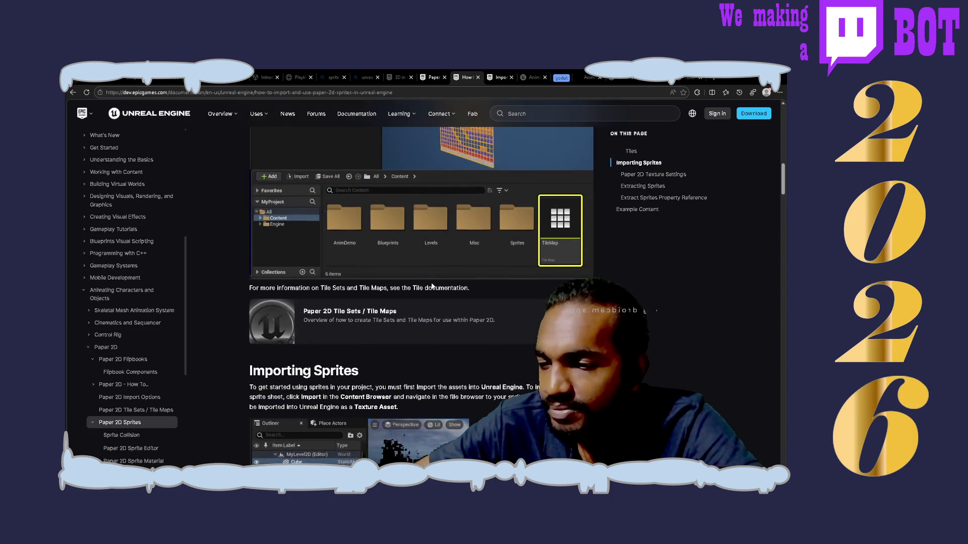
{"action": "scroll", "coordinate": [432, 286], "scroll_direction": "up", "scroll_amount": 5}
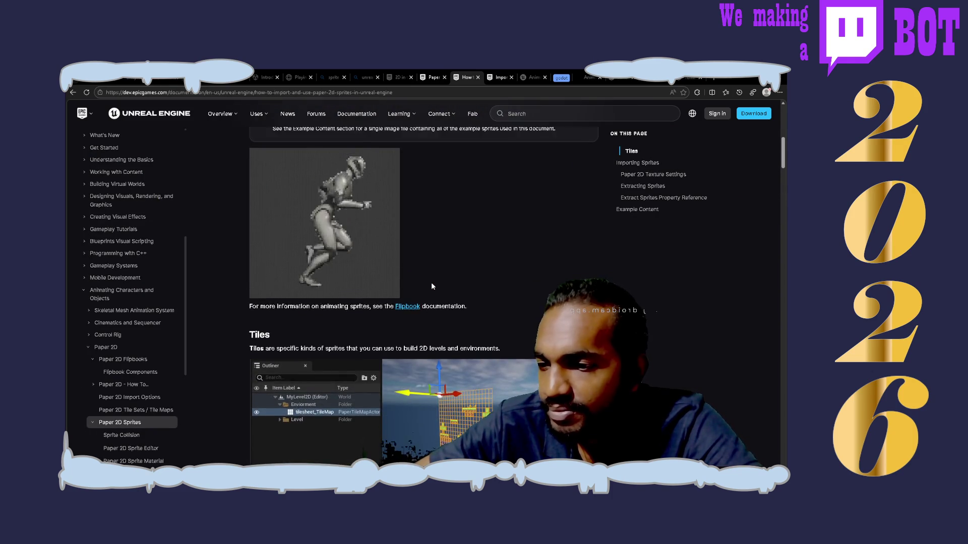
{"action": "scroll", "coordinate": [431, 286], "scroll_direction": "up", "scroll_amount": 10}
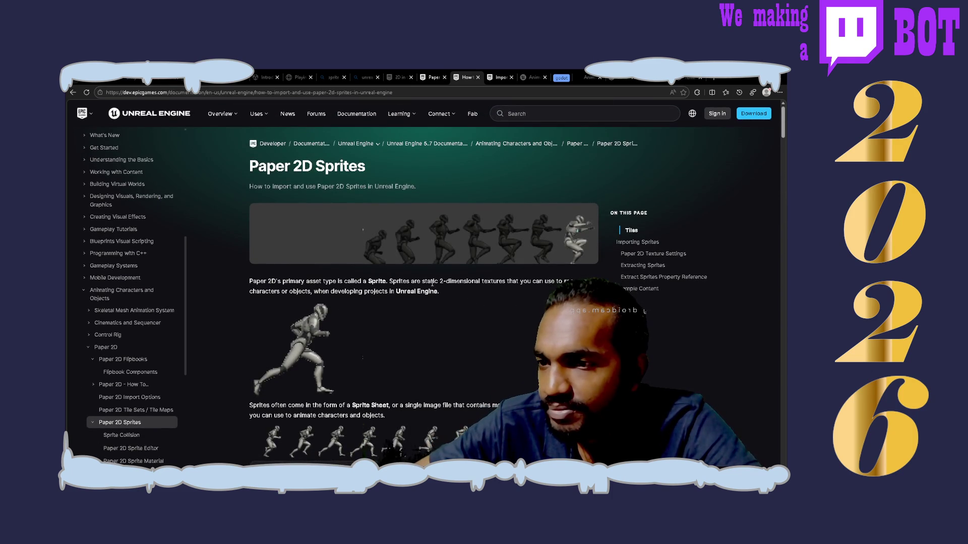
{"action": "scroll", "coordinate": [432, 283], "scroll_direction": "down", "scroll_amount": 6}
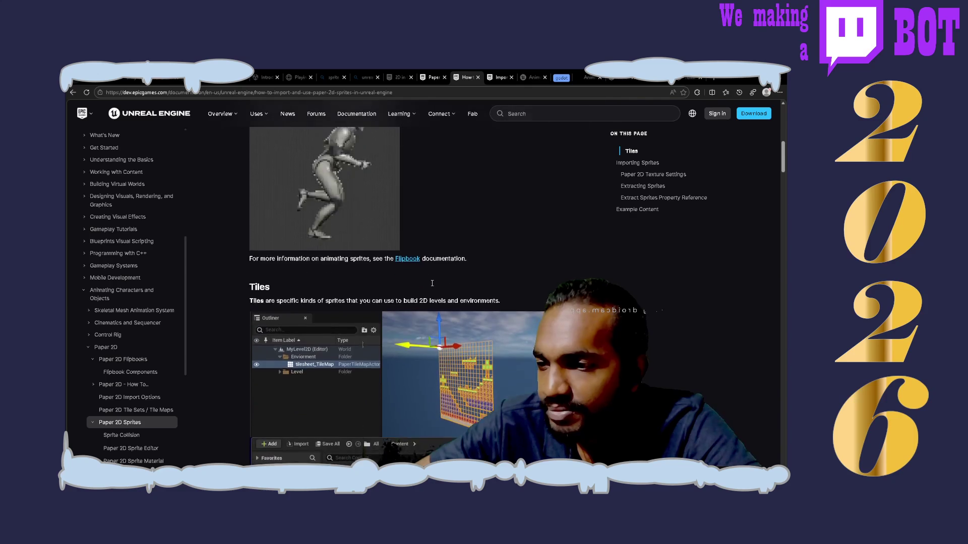
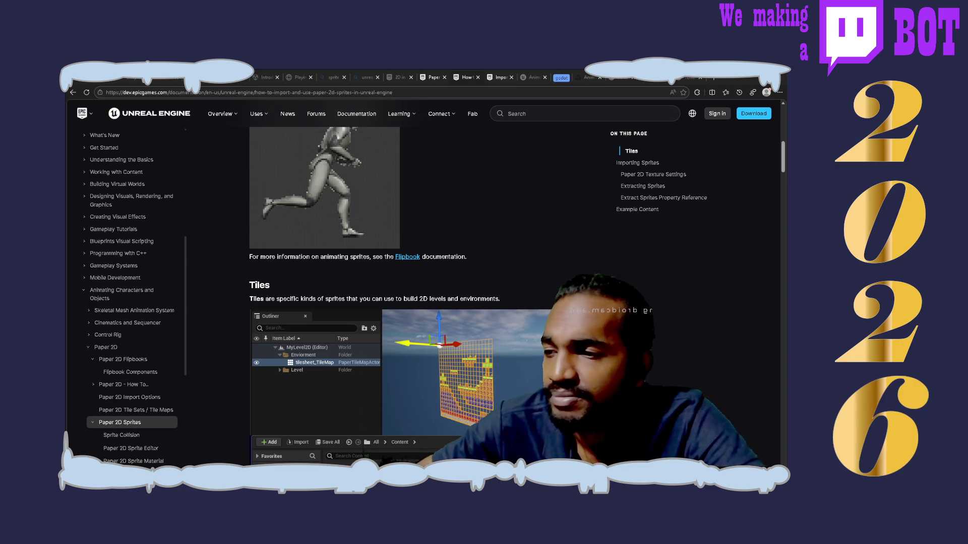
- Read through the Paper 2D Sprites documentation page in the browser
{"action": "key", "text": "alt+Tab"}
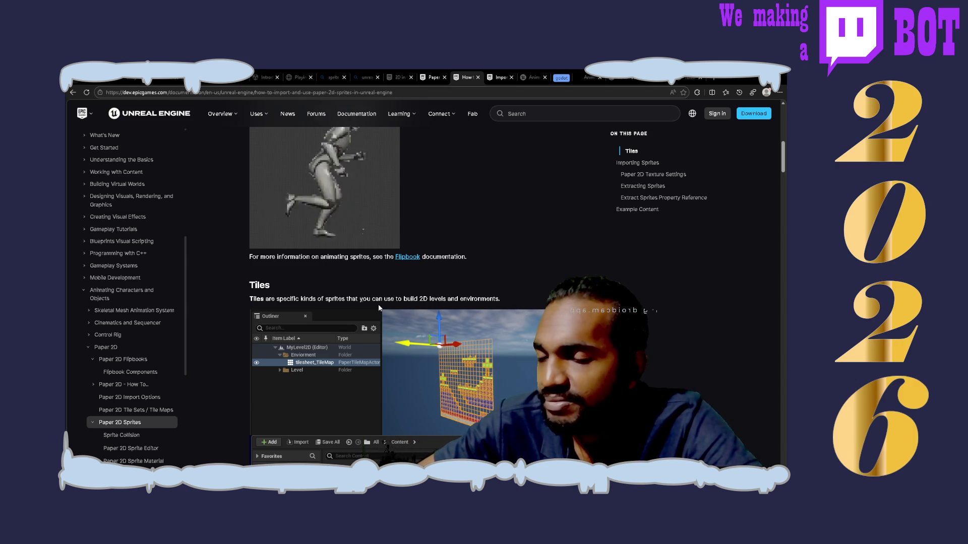
{"action": "scroll", "coordinate": [479, 240], "scroll_direction": "down", "scroll_amount": 10}
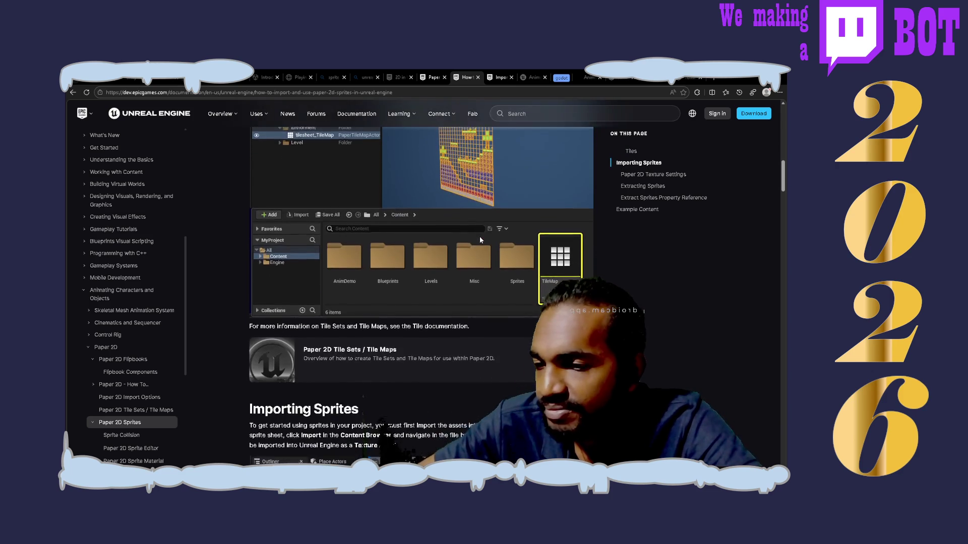
{"action": "scroll", "coordinate": [480, 240], "scroll_direction": "down", "scroll_amount": 1}
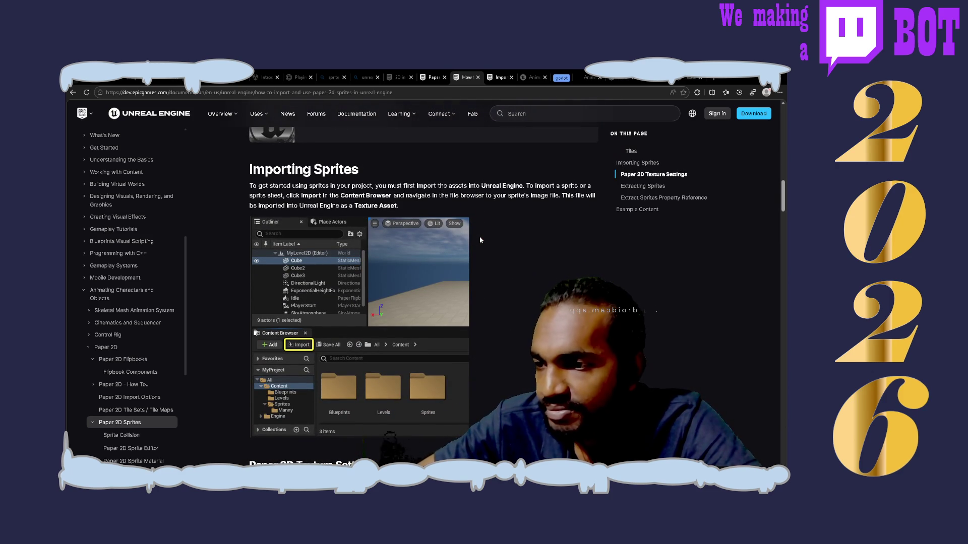
{"action": "scroll", "coordinate": [479, 240], "scroll_direction": "down", "scroll_amount": 5}
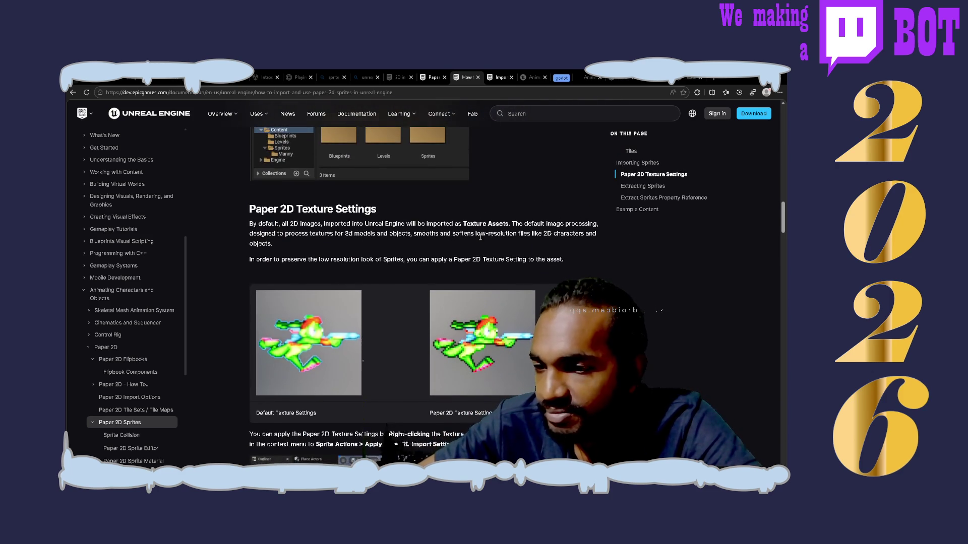
{"action": "scroll", "coordinate": [480, 236], "scroll_direction": "down", "scroll_amount": 5}
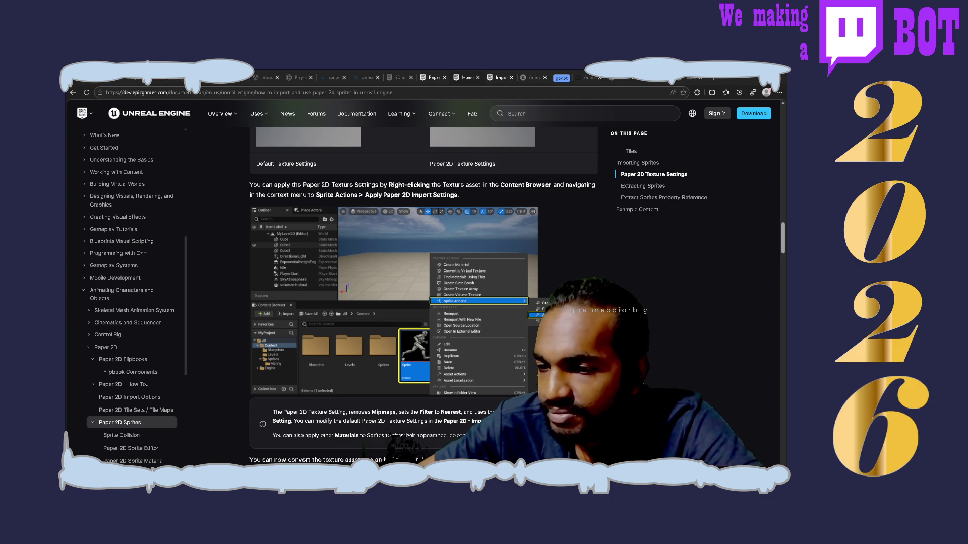
{"action": "left_click", "coordinate": [479, 237]}
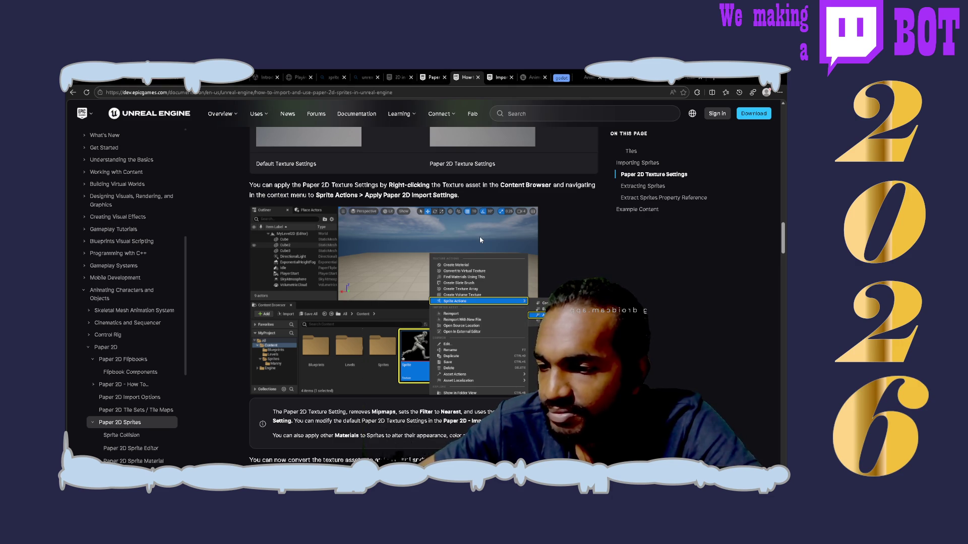
{"action": "scroll", "coordinate": [479, 237], "scroll_direction": "up", "scroll_amount": 10}
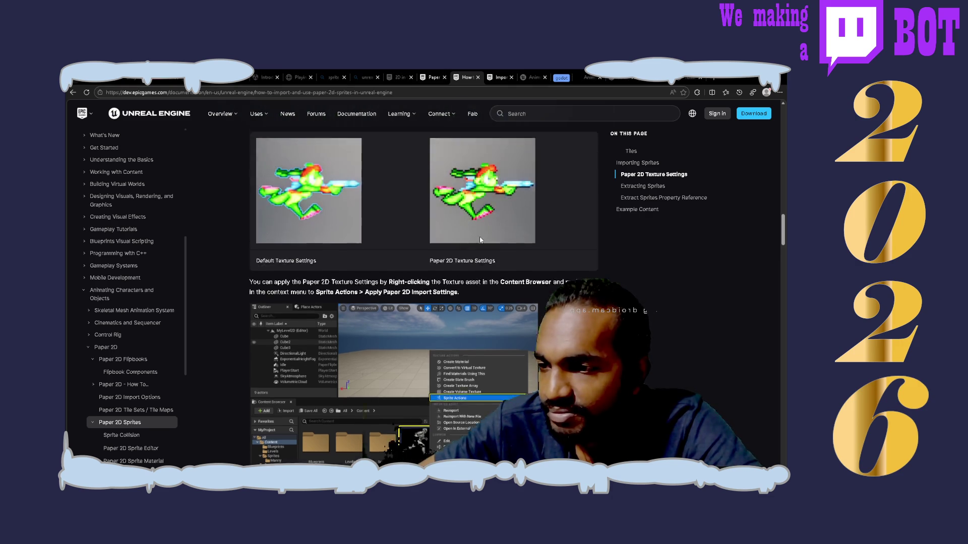
{"action": "scroll", "coordinate": [479, 237], "scroll_direction": "up", "scroll_amount": 10}
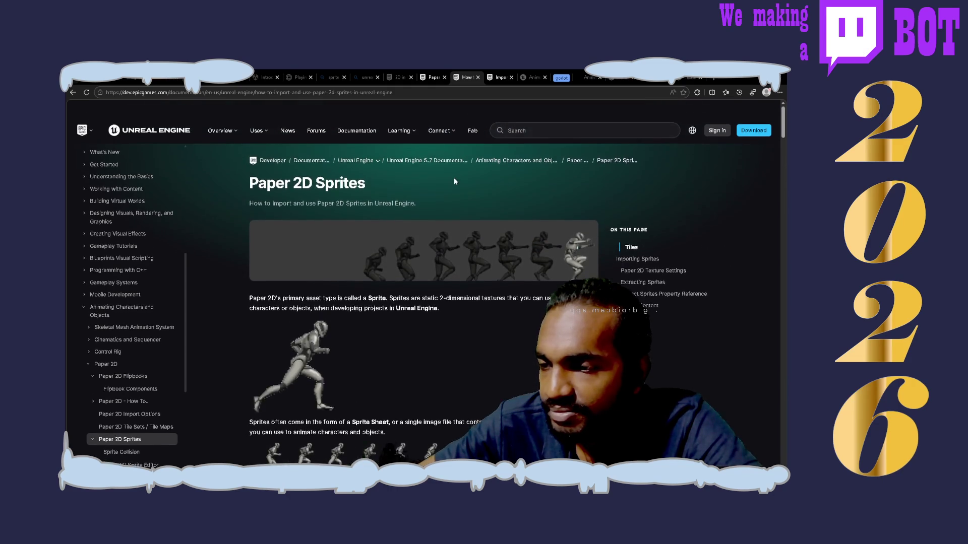
{"action": "scroll", "coordinate": [455, 181], "scroll_direction": "down", "scroll_amount": 10}
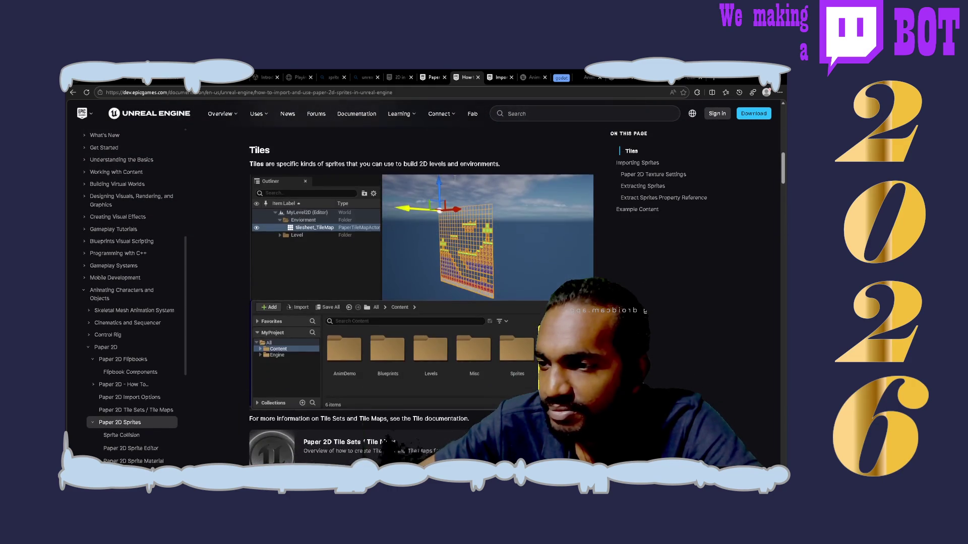
{"action": "scroll", "coordinate": [454, 182], "scroll_direction": "up", "scroll_amount": 8}
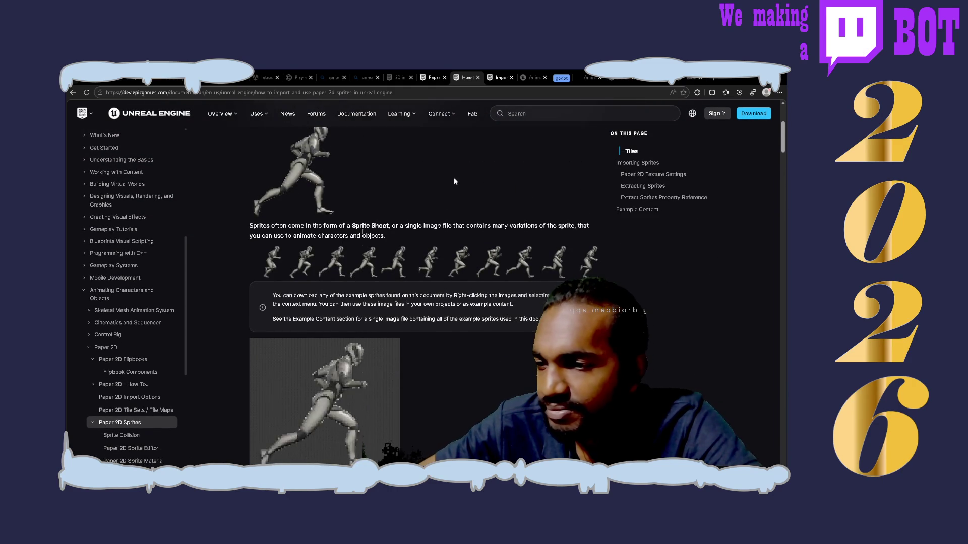
- Note that with the Paper2D plugin, images can be used as sprites, tiles or flipbook animations
{"action": "key", "text": "alt+Tab"}
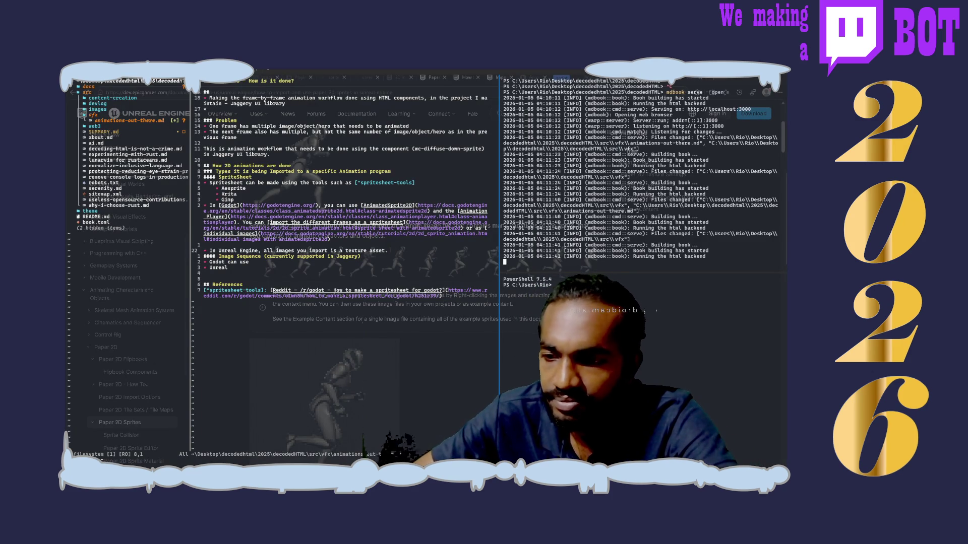
{"action": "type", "text": "U"}
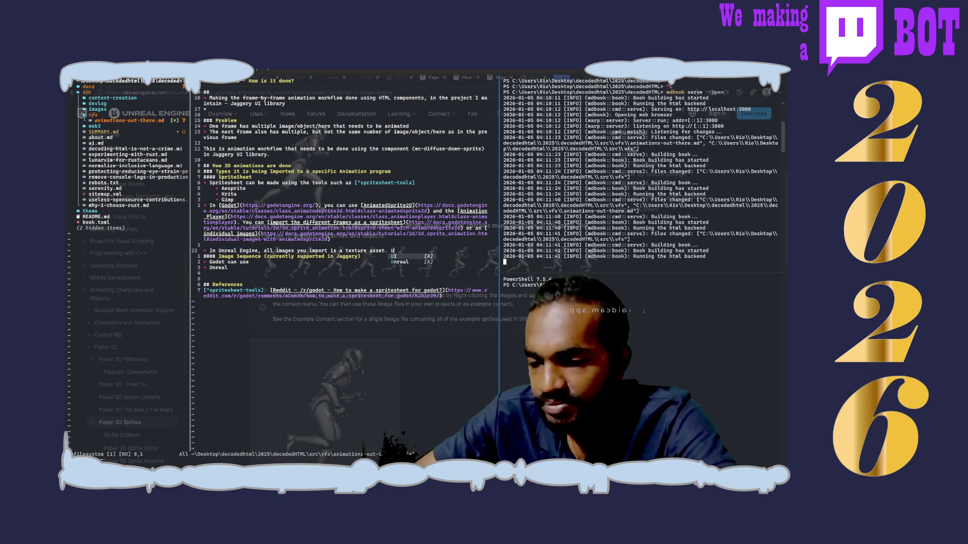
{"action": "type", "text": "sing the Paper"}
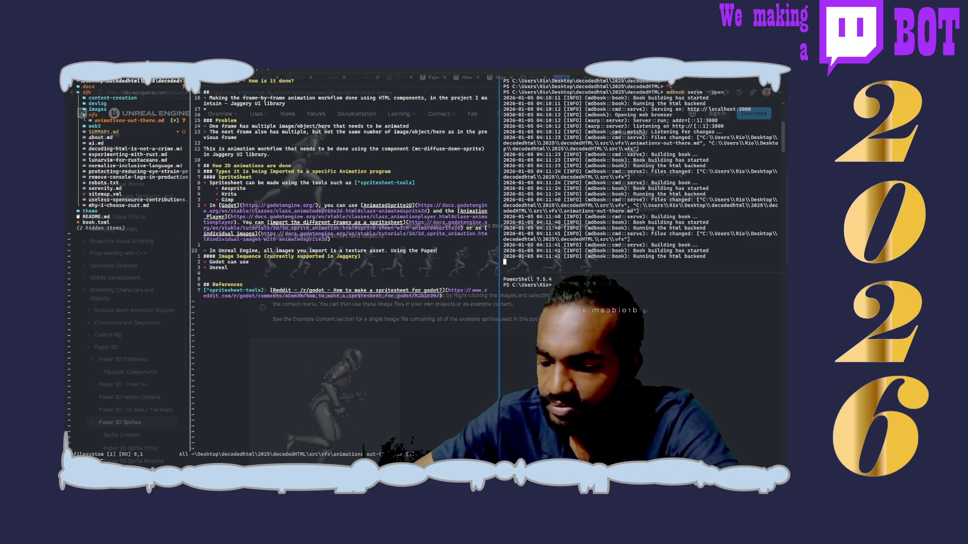
{"action": "type", "text": "2D pl"}
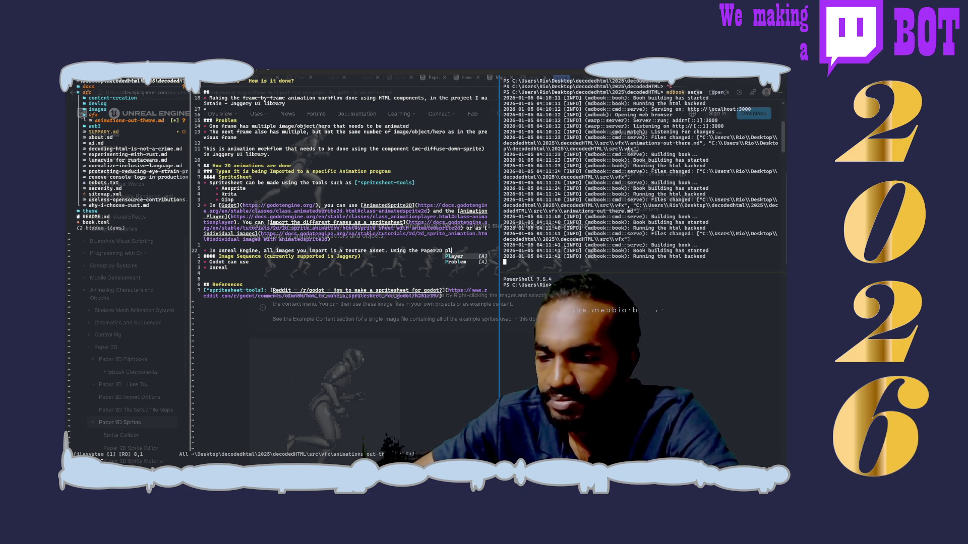
{"action": "type", "text": "ugin you a"}
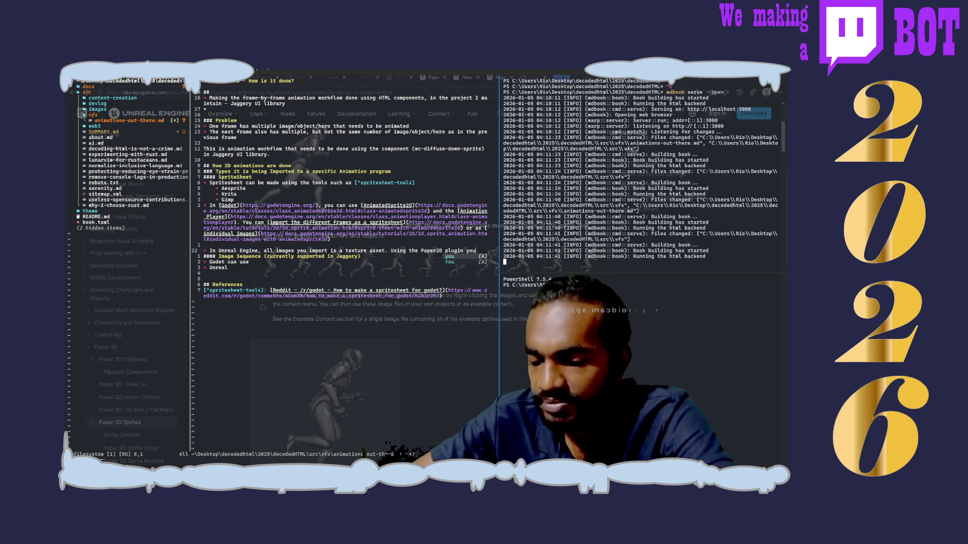
{"action": "key", "text": "BackSpace"}
{"action": "type", "text": "can"}
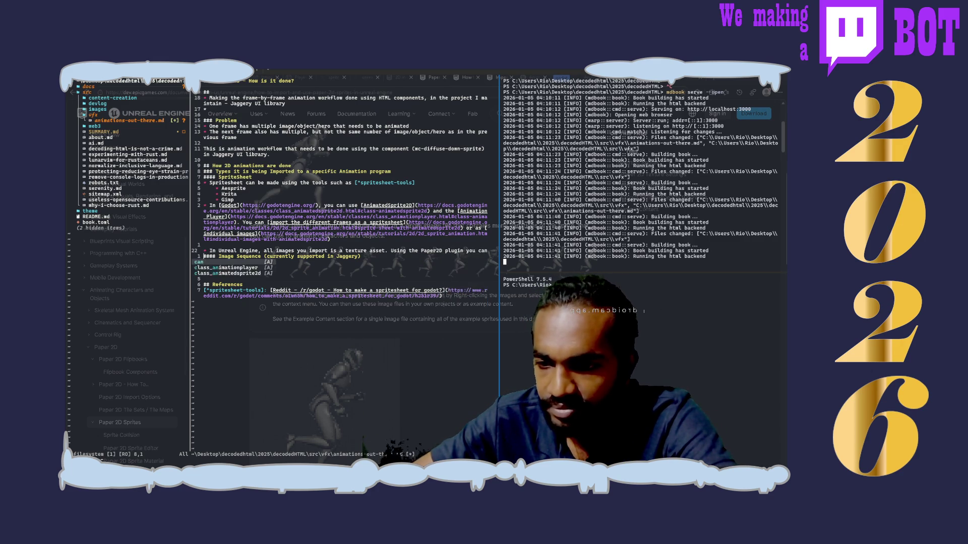
{"action": "type", "text": " use them"}
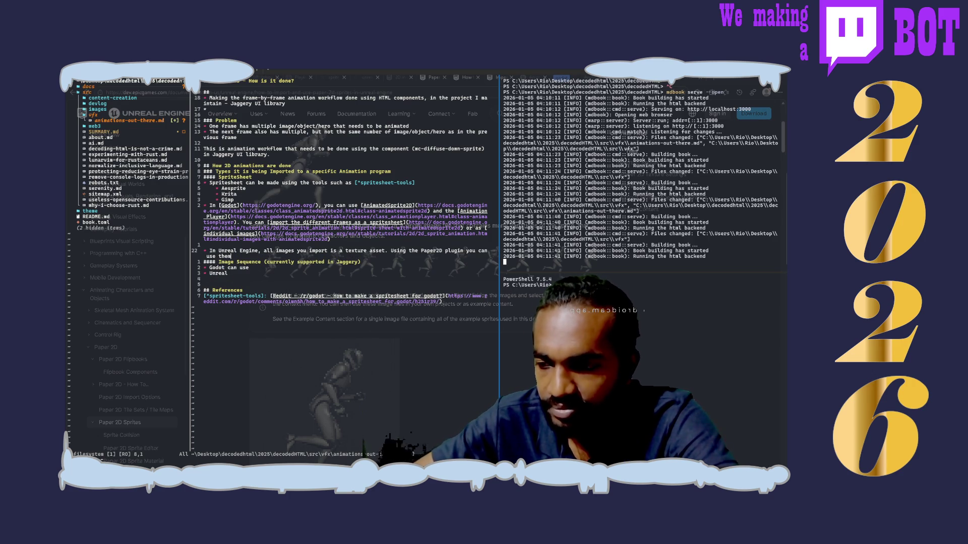
{"action": "type", "text": " as a sprite, tiles,"}
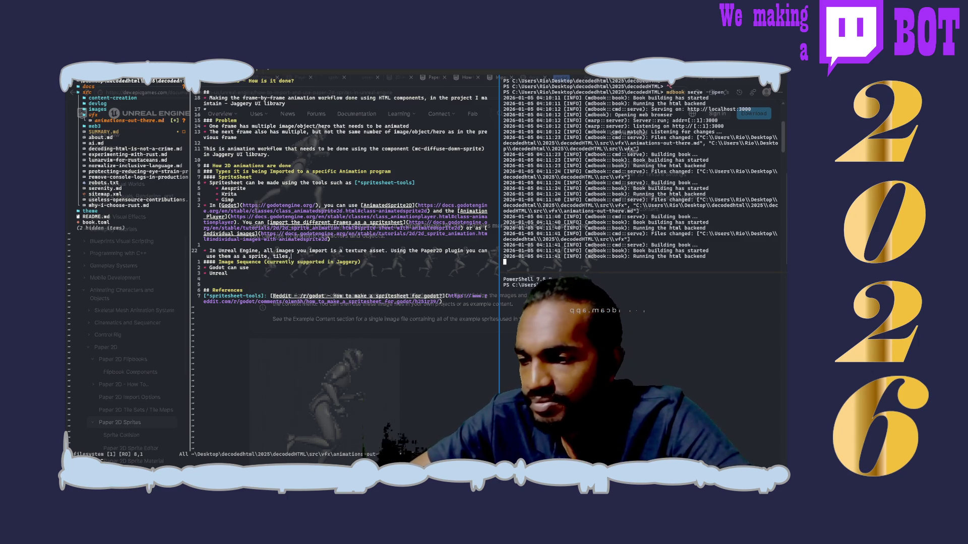
{"action": "type", "text": "s"}
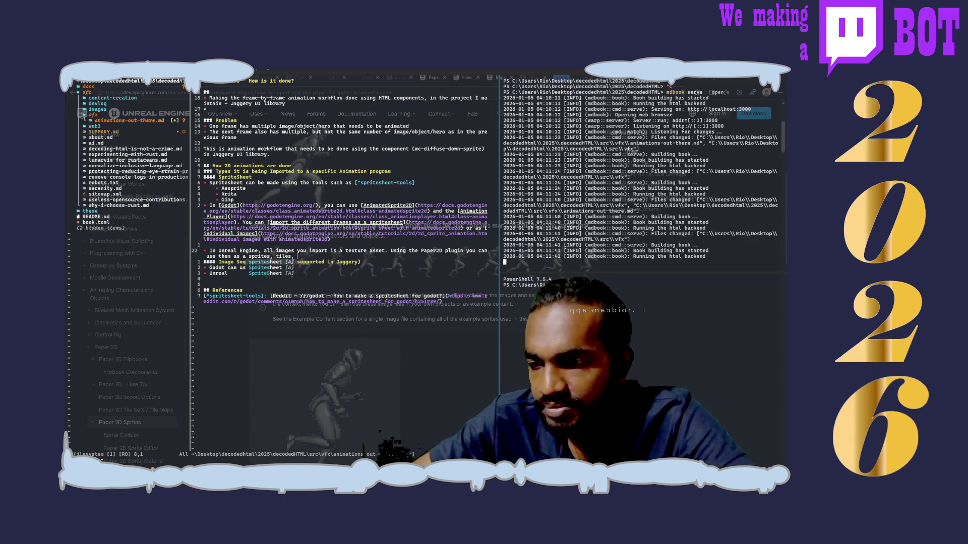
{"action": "key", "text": "End"}
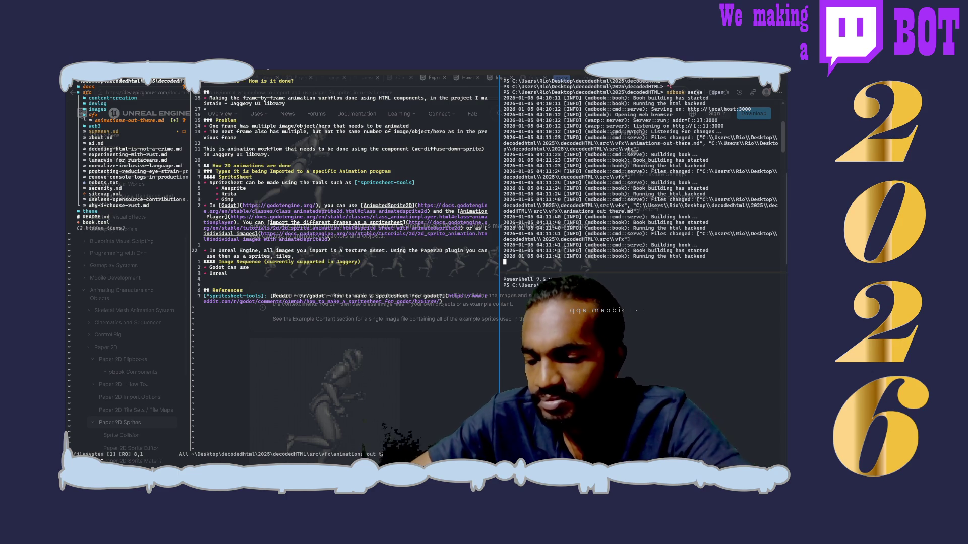
{"action": "type", "text": "flipbook"}
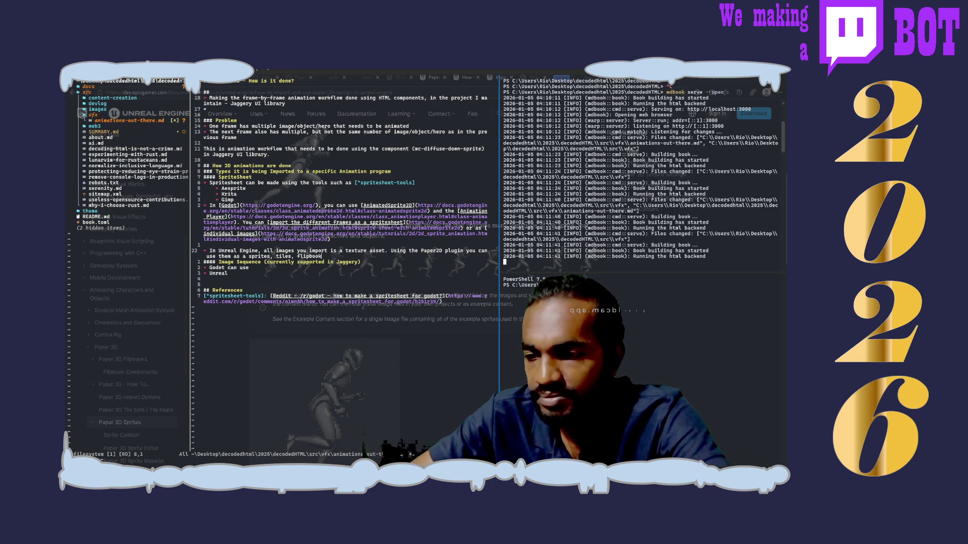
{"action": "type", "text": "animat"}
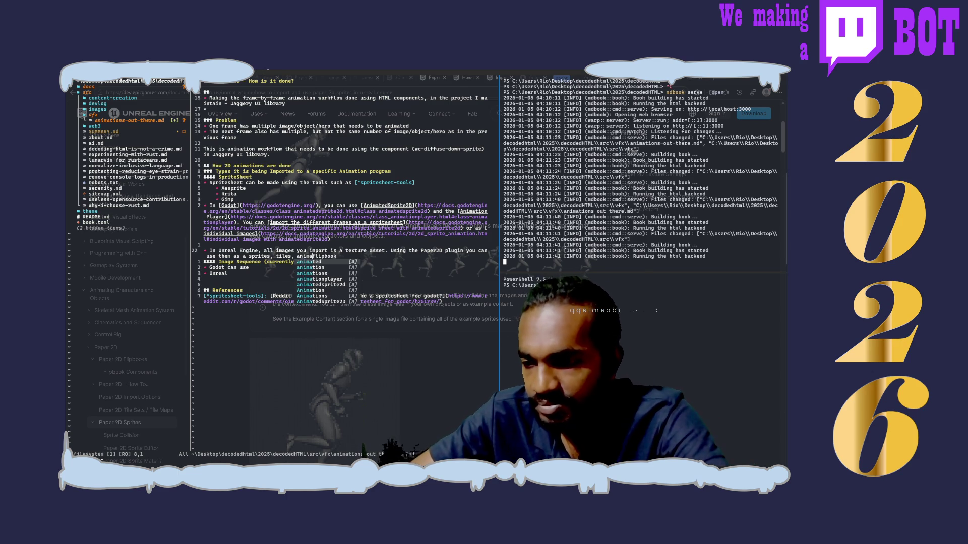
{"action": "type", "text": "e it usi"}
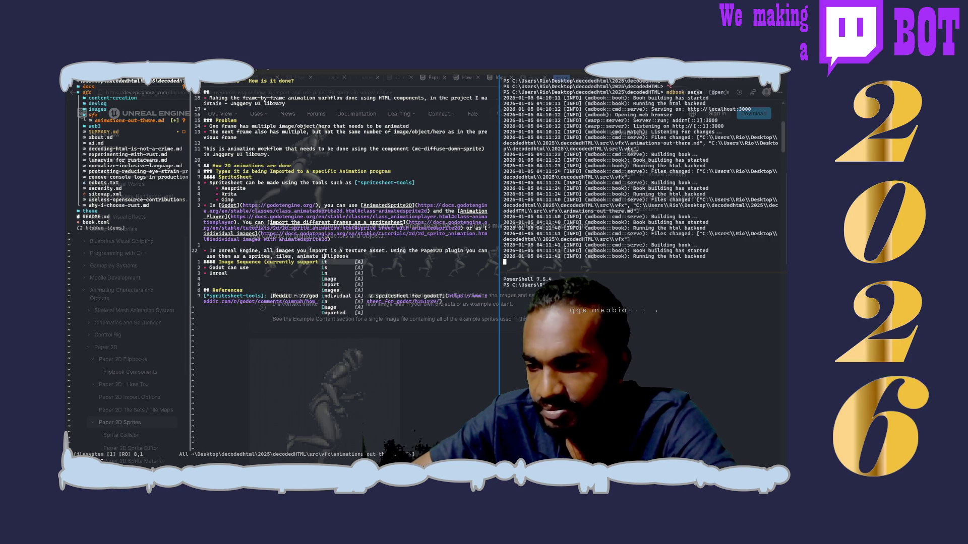
{"action": "type", "text": "ng"}
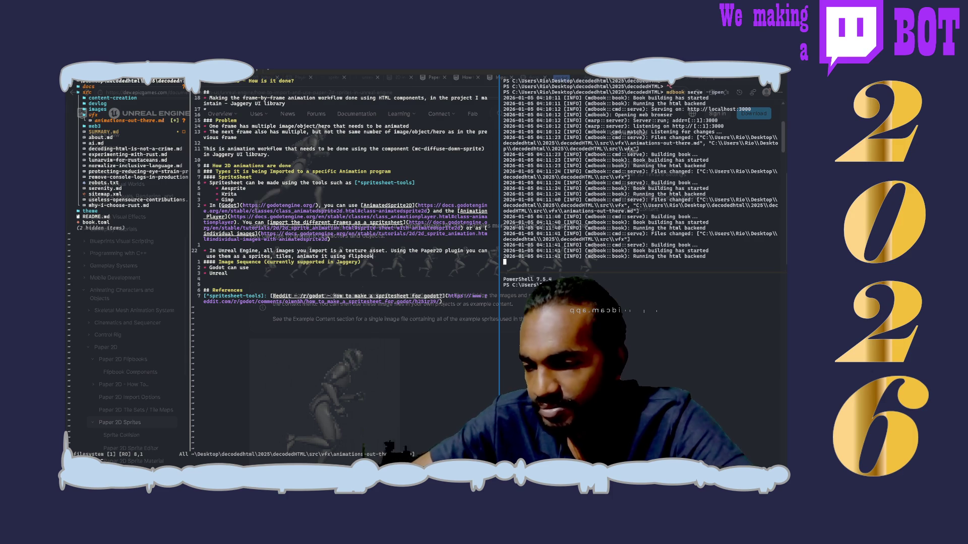
- Add '(spritesheet)', correcting the 'cpritesheet' typo, and save the notes with :w
{"action": "type", "text": "(cprites"}
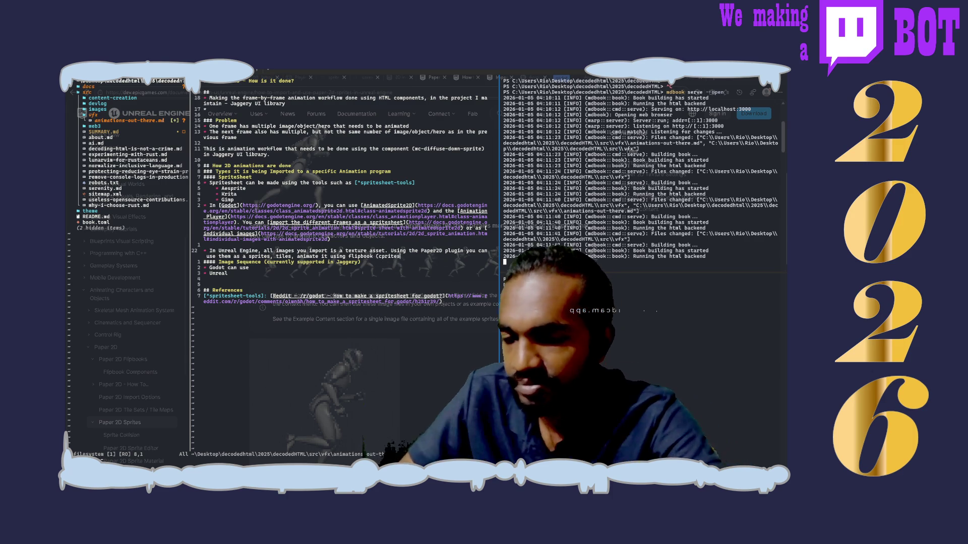
{"action": "type", "text": "heet)"}
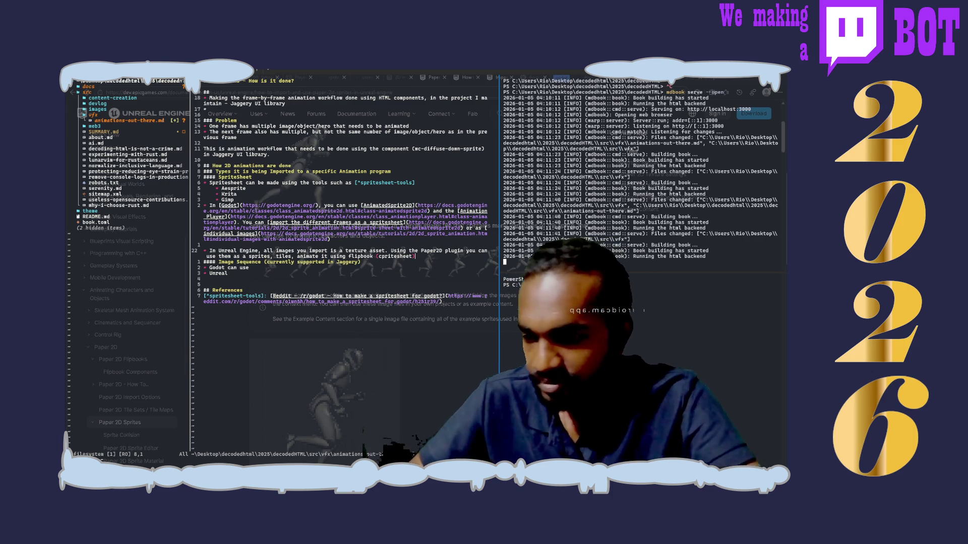
{"action": "key", "text": "Delete"}
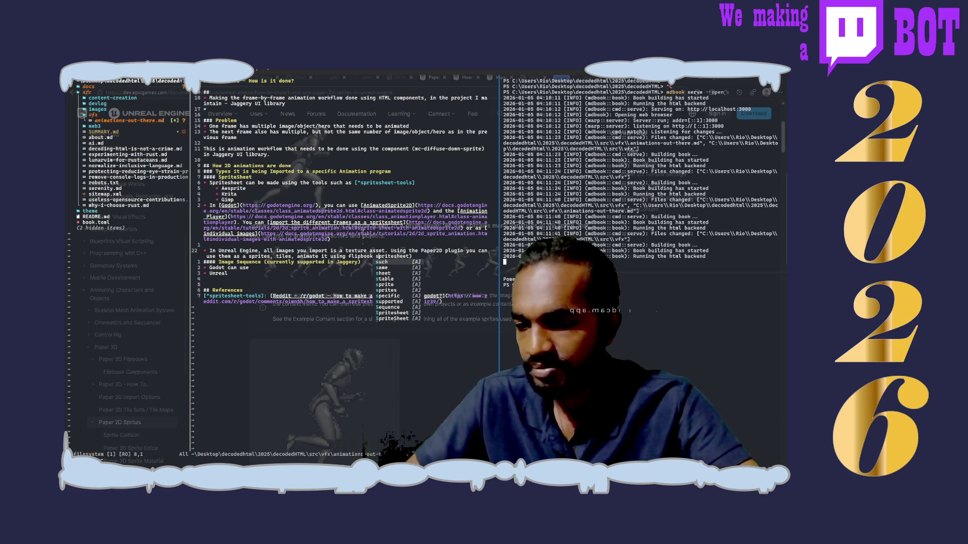
{"action": "type", "text": "s"}
{"action": "key", "text": "Escape"}
{"action": "type", "text": ":w"}
{"action": "key", "text": "Return"}
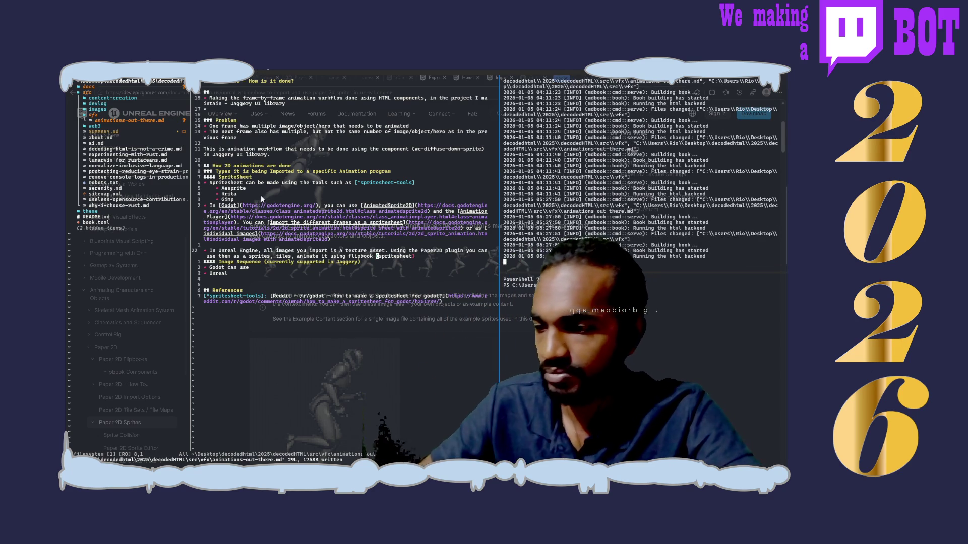
{"action": "left_click", "coordinate": [277, 179]}
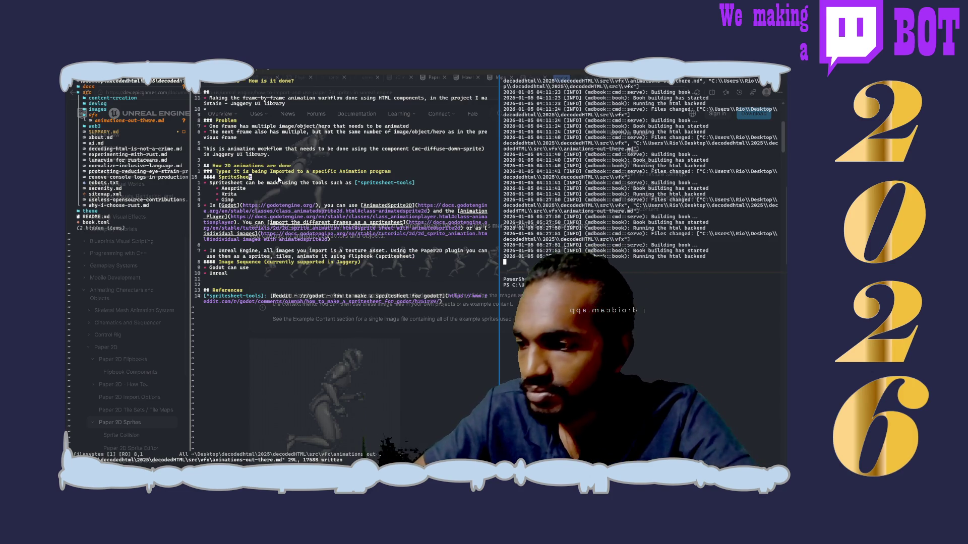
- Replace the '####' markers on the SpriteSheet heading with a '*' bullet
{"action": "key", "text": "b"}
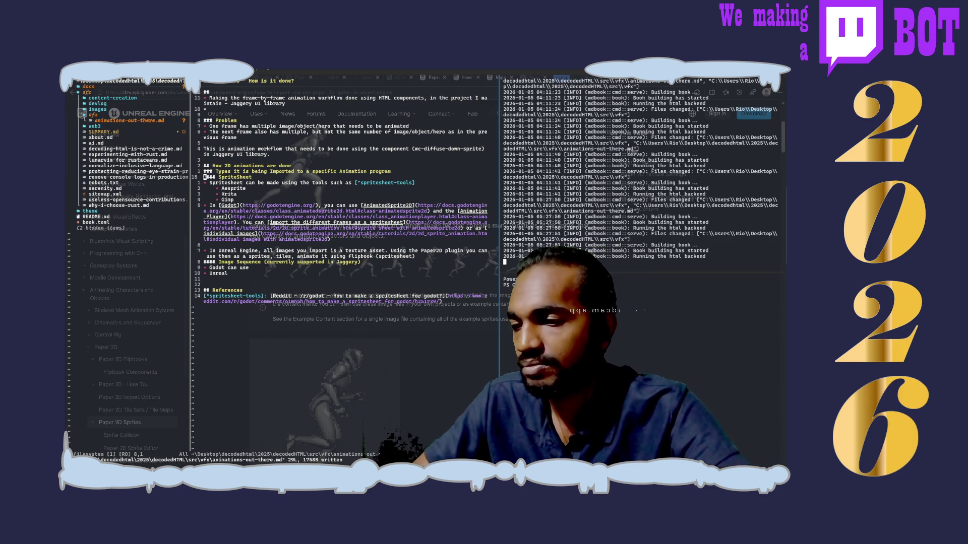
{"action": "key", "text": "x"}
{"action": "key", "text": "x"}
{"action": "key", "text": "x"}
{"action": "type", "text": "xi*"}
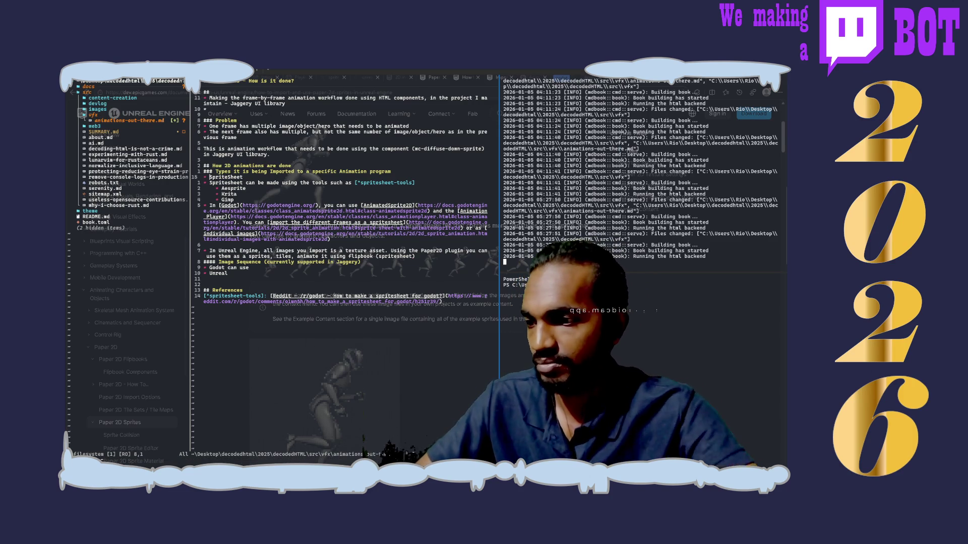
- Add an 'Individual Image Sequences' bullet and begin a '###' heading about game engines (Unreal, Godot, Unity)
{"action": "key", "text": "Return"}
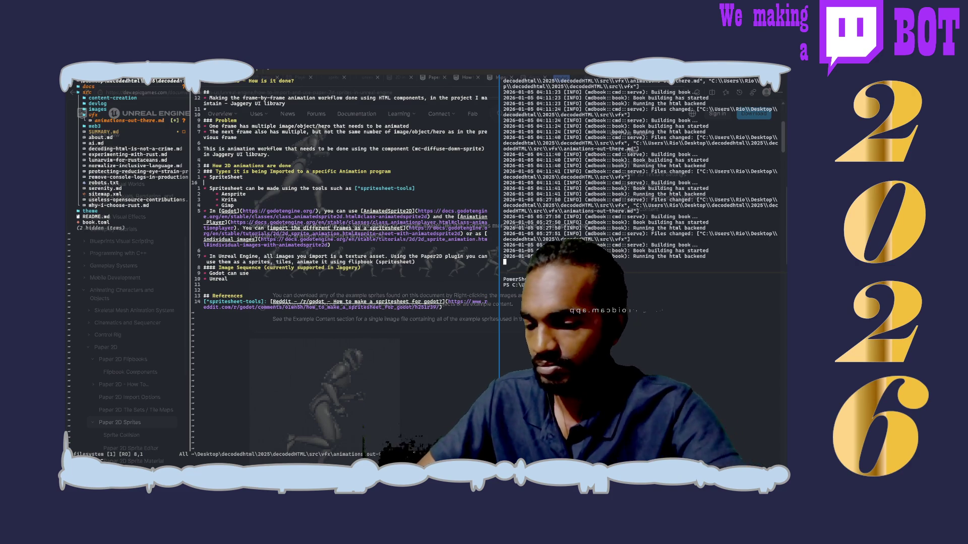
{"action": "type", "text": "Ind"}
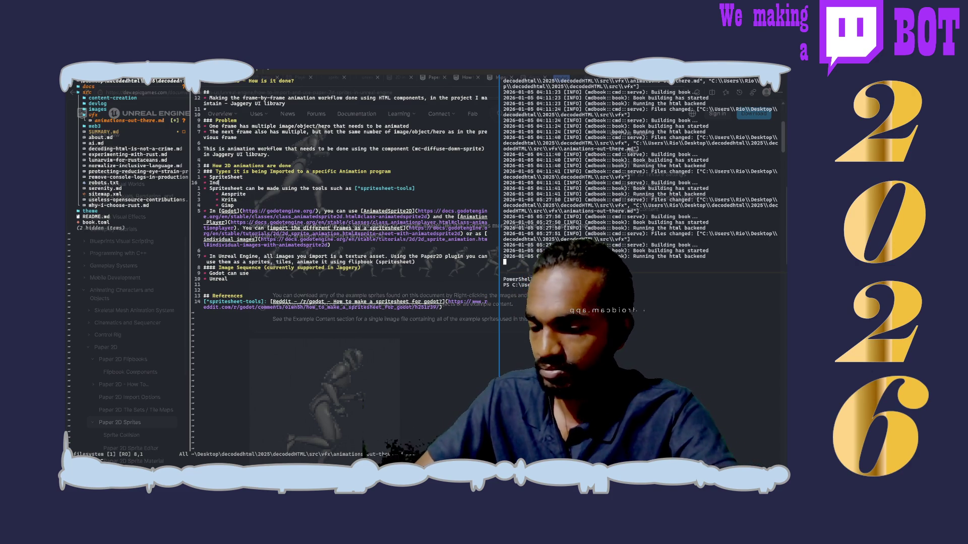
{"action": "type", "text": "ividual "}
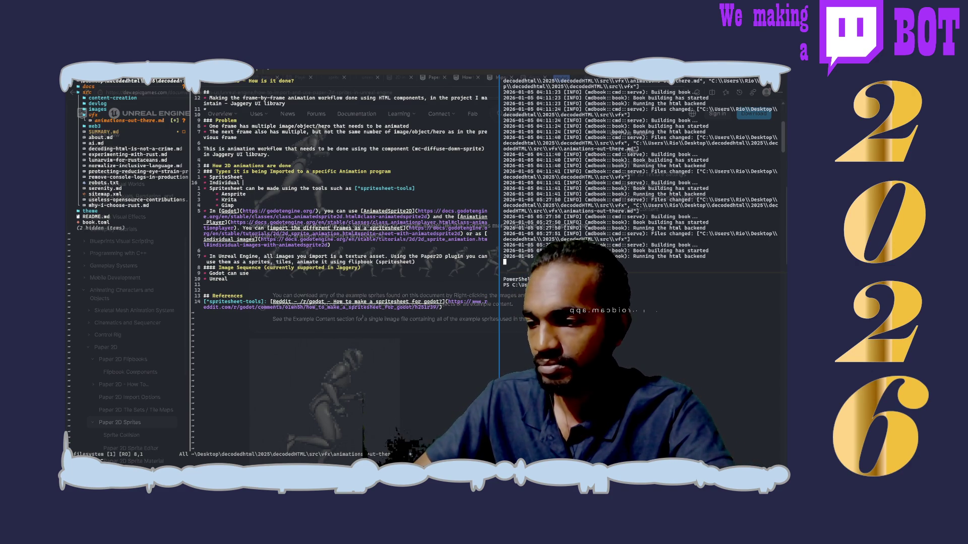
{"action": "type", "text": "Image Se"}
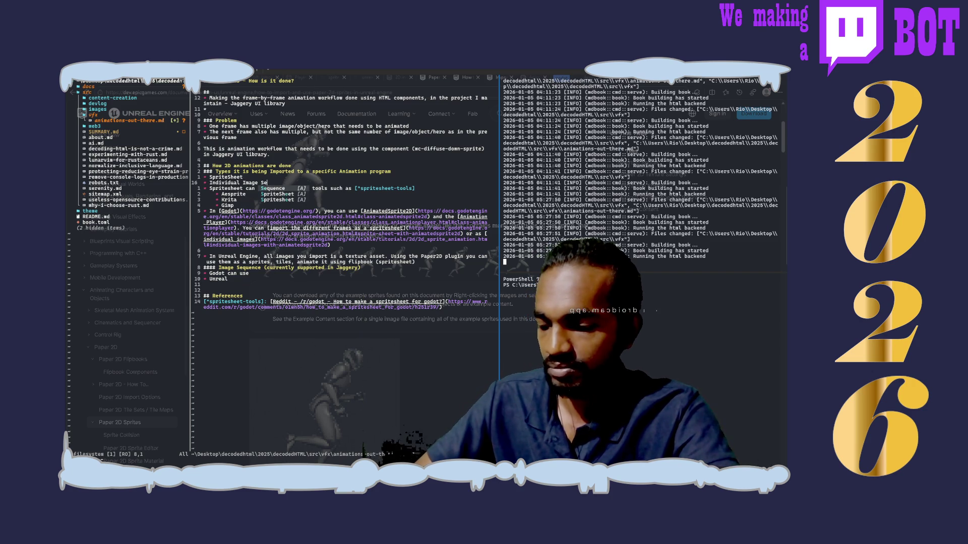
{"action": "type", "text": "quences"}
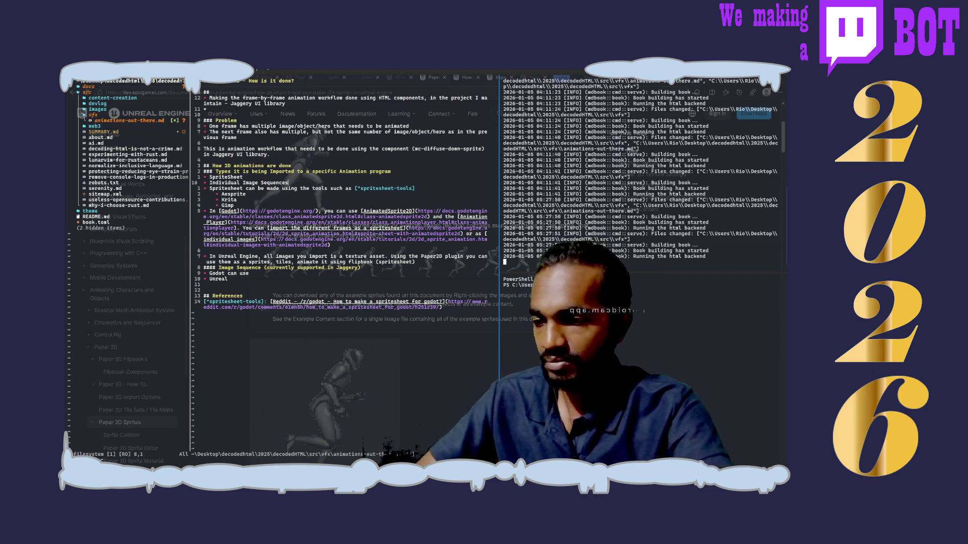
{"action": "key", "text": "Return"}
{"action": "key", "text": "Return"}
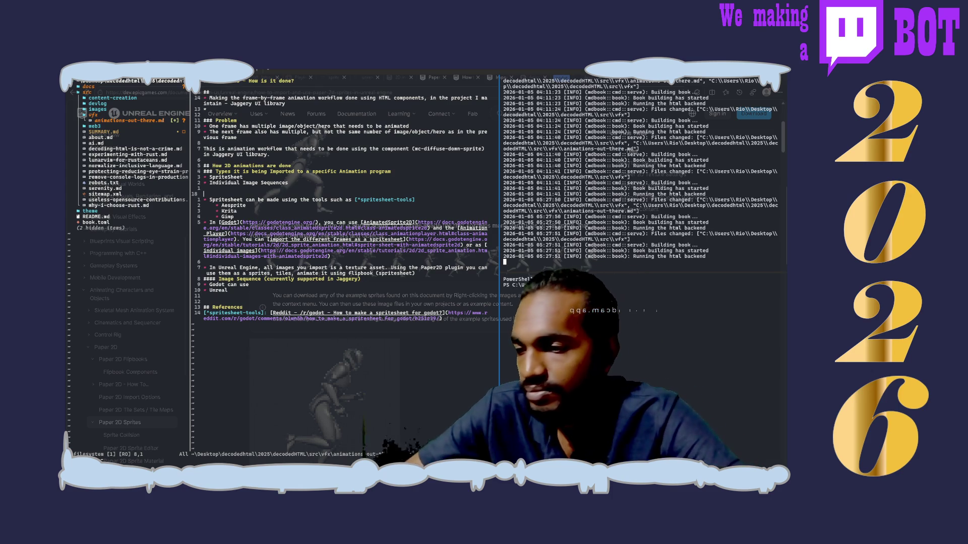
{"action": "type", "text": "###How is it in game eng"}
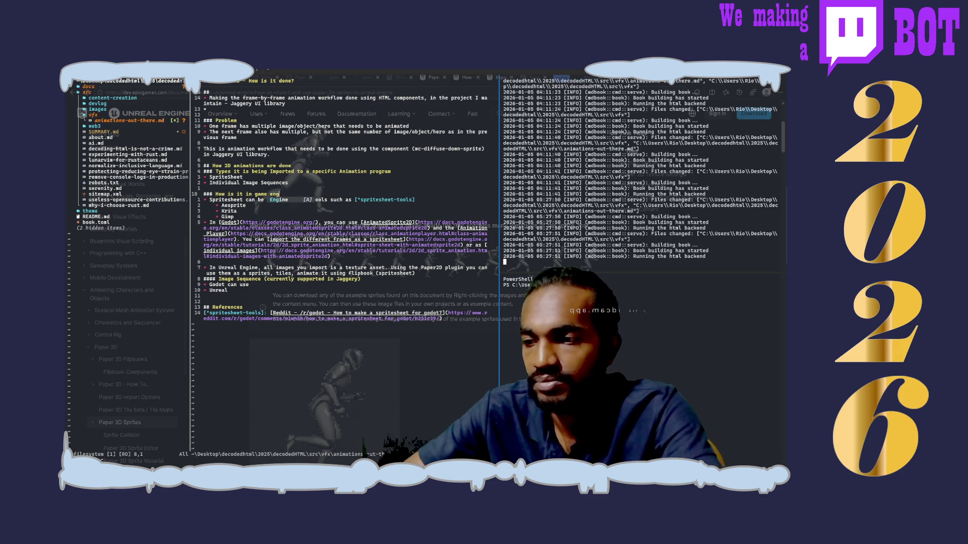
{"action": "type", "text": "ines"}
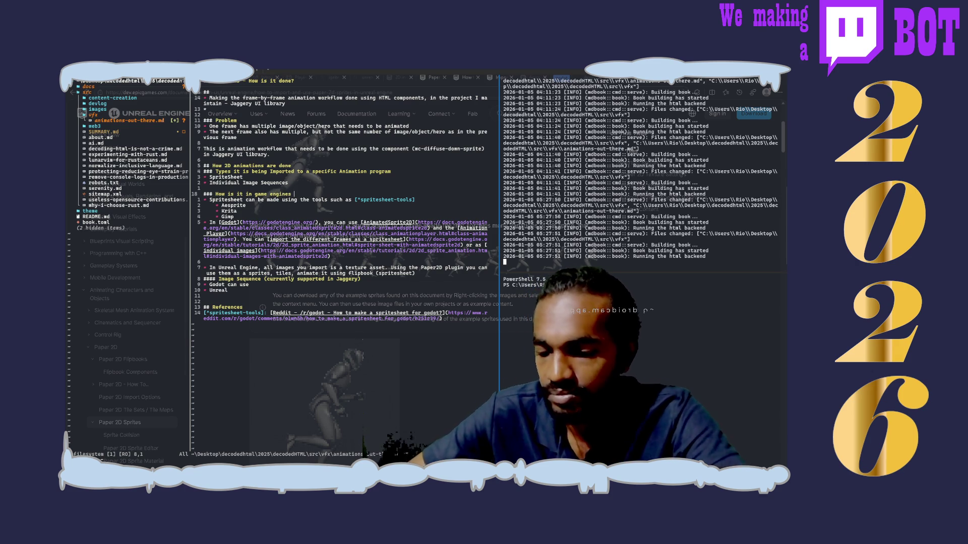
{"action": "type", "text": "(Unrea"}
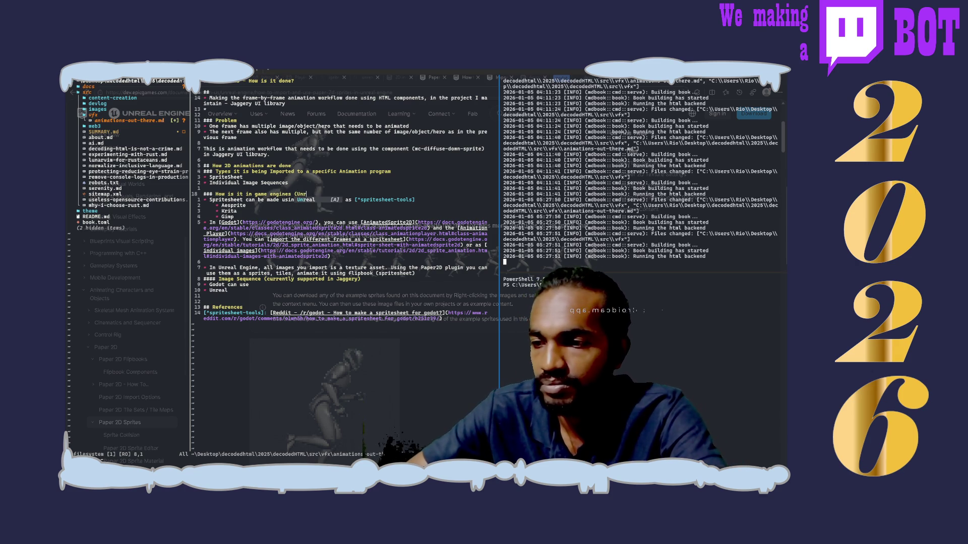
{"action": "type", "text": "l"}
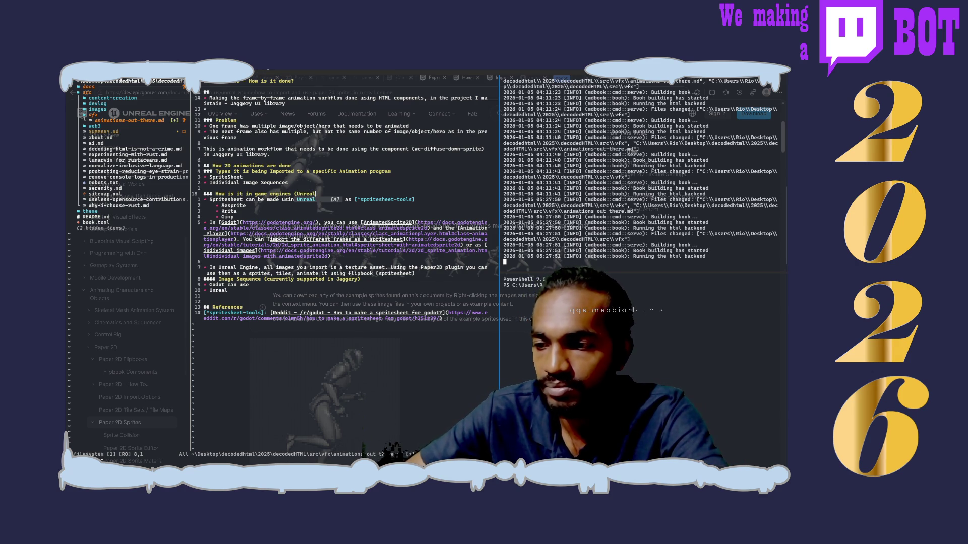
{"action": "type", "text": ", "}
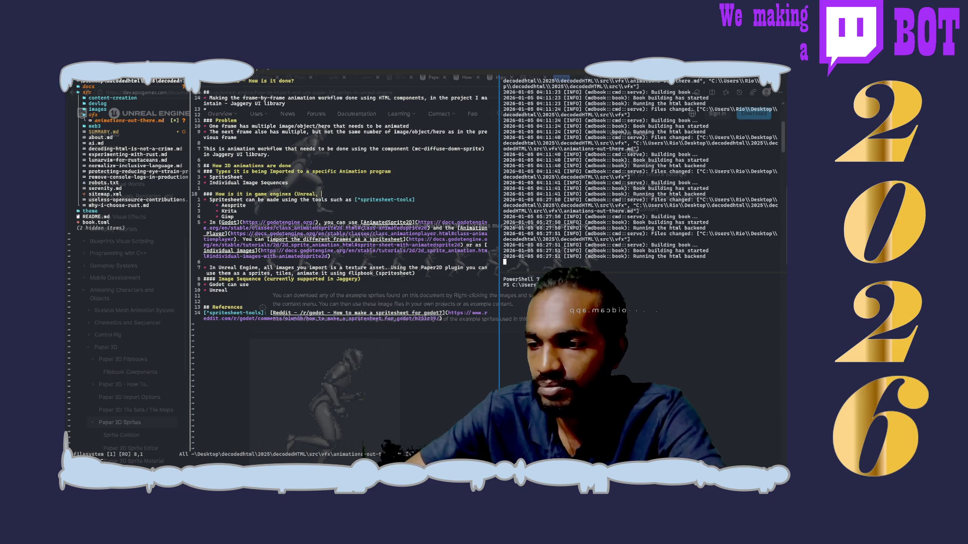
{"action": "type", "text": "Godot, "}
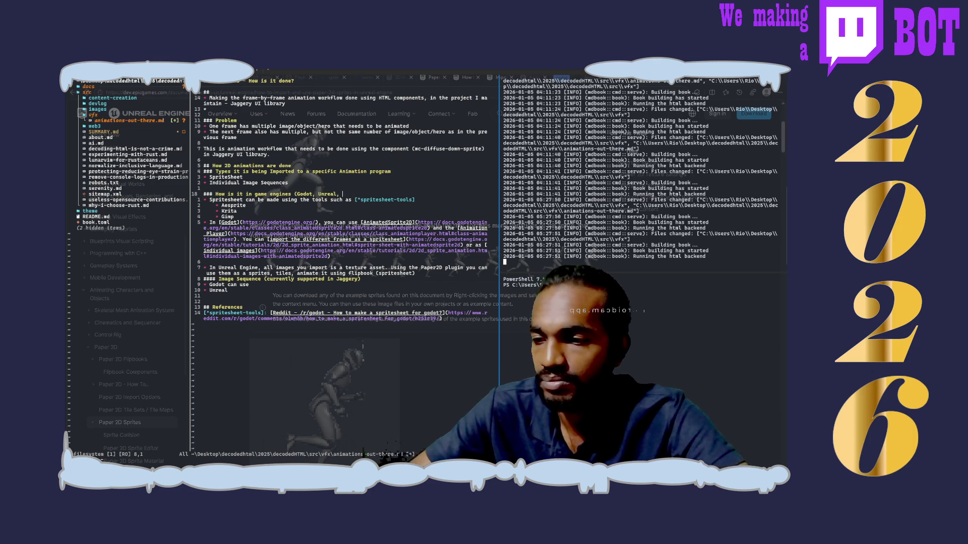
{"action": "type", "text": "Unity"}
- Finish the 'How is it in game engines (Godot, Unreal, Unity)' heading and save the notes
{"action": "key", "text": "Escape"}
{"action": "type", "text": ":w"}
{"action": "key", "text": "Return"}
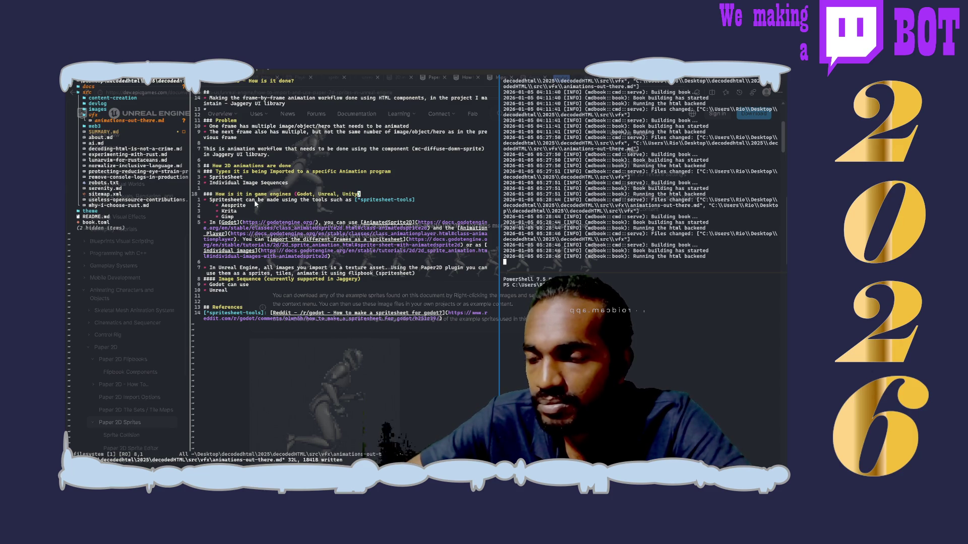
- Move the spritesheet tools sentence and its sublist to sit under the SpriteSheet bullet
{"action": "left_click", "coordinate": [249, 218]}
{"action": "left_click", "coordinate": [198, 201]}
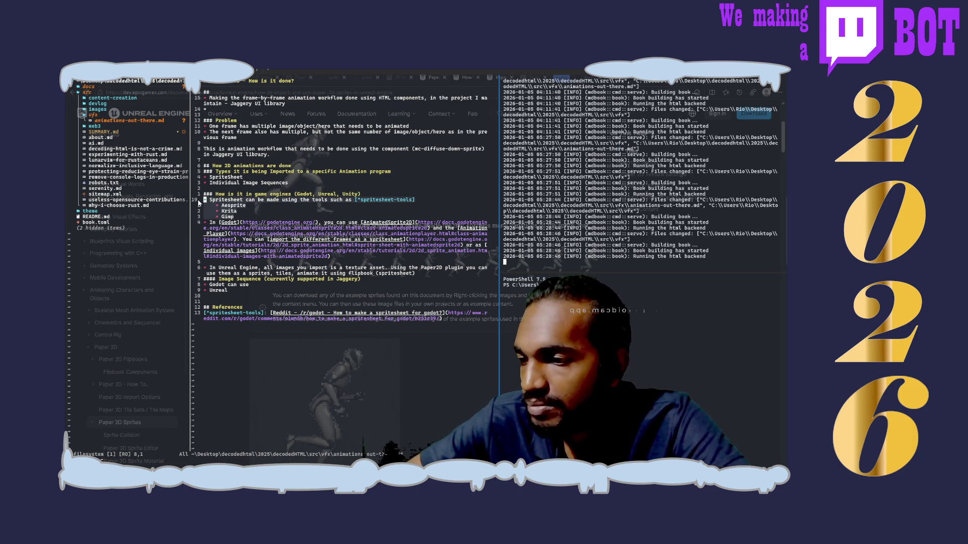
{"action": "key", "text": "d"}
{"action": "key", "text": "braceright"}
{"action": "key", "text": "k"}
{"action": "key", "text": "k"}
{"action": "key", "text": "k"}
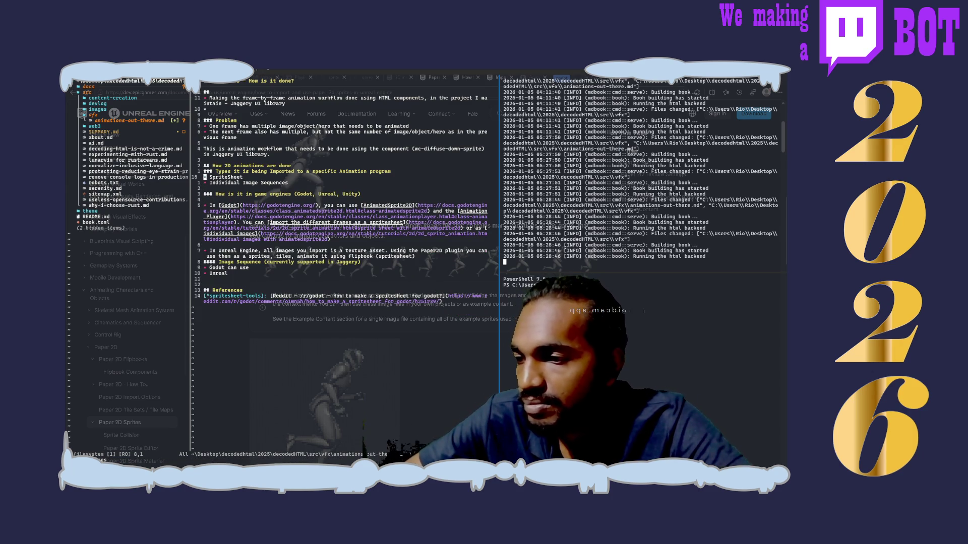
{"action": "key", "text": "o"}
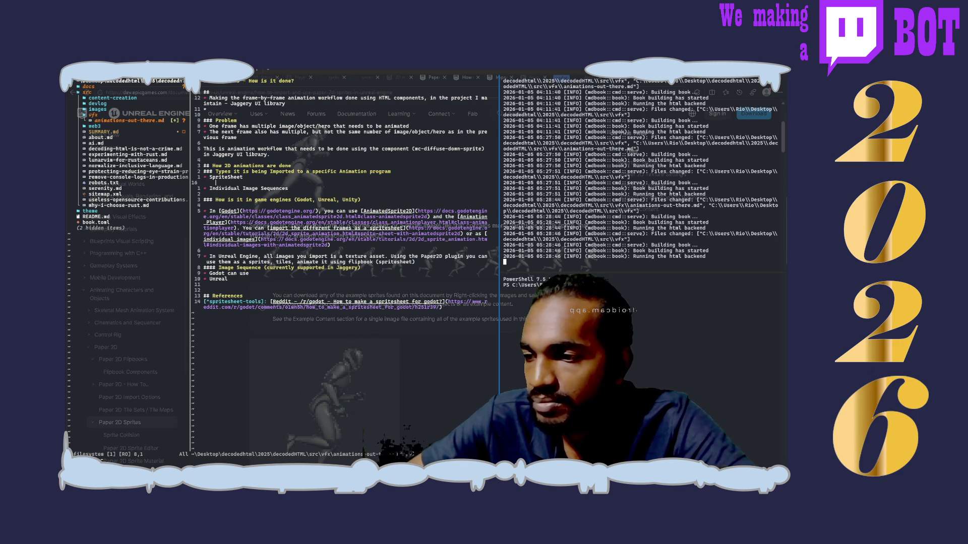
{"action": "type", "text": "-ThatNiceLadyOverThere"}
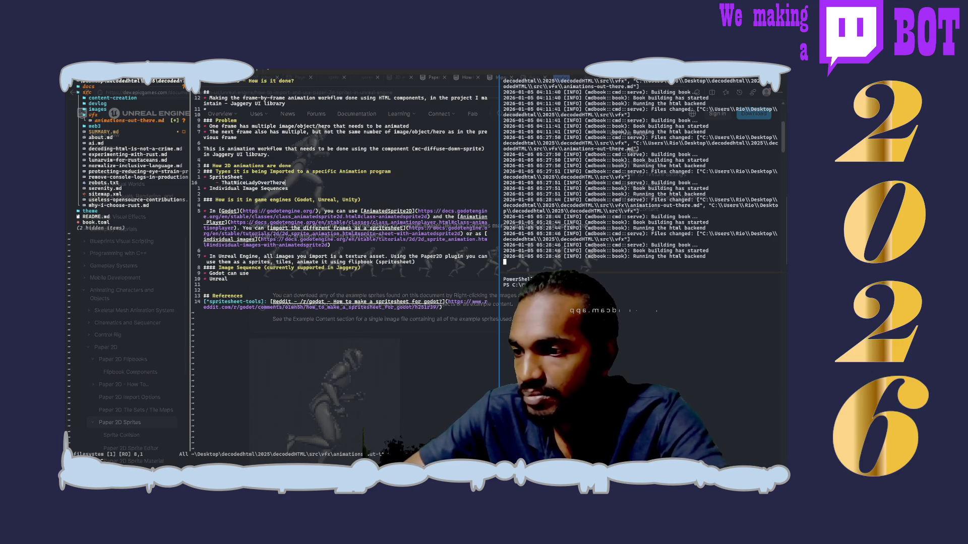
{"action": "key", "text": "BackSpace"}
{"action": "key", "text": "BackSpace"}
{"action": "key", "text": "BackSpace"}
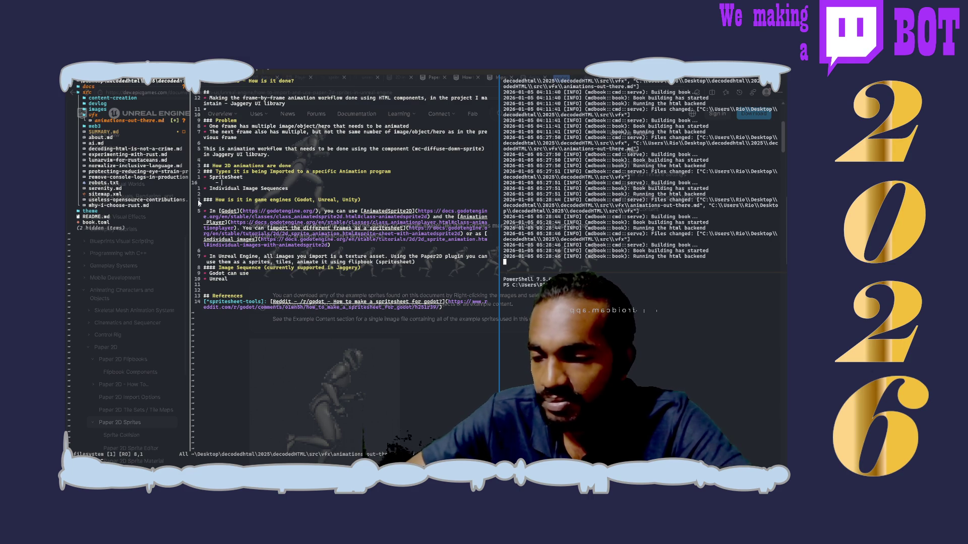
{"action": "key", "text": "Escape"}
{"action": "key", "text": "p"}
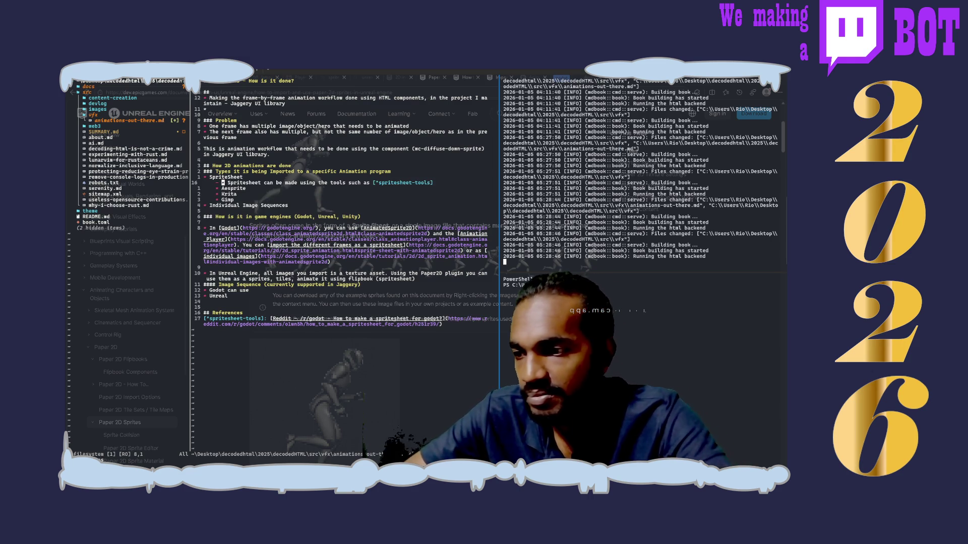
- Remove the extra bullet marker, indent the Aesprite, Krita and Gimp items, and save
{"action": "key", "text": "X"}
{"action": "key", "text": "X"}
{"action": "key", "text": "j"}
{"action": "key", "text": "h"}
{"action": "key", "text": "j"}
{"action": "key", "text": "j"}
{"action": "key", "text": "V"}
{"action": "key", "text": "k"}
{"action": "key", "text": "k"}
{"action": "key", "text": "greater"}
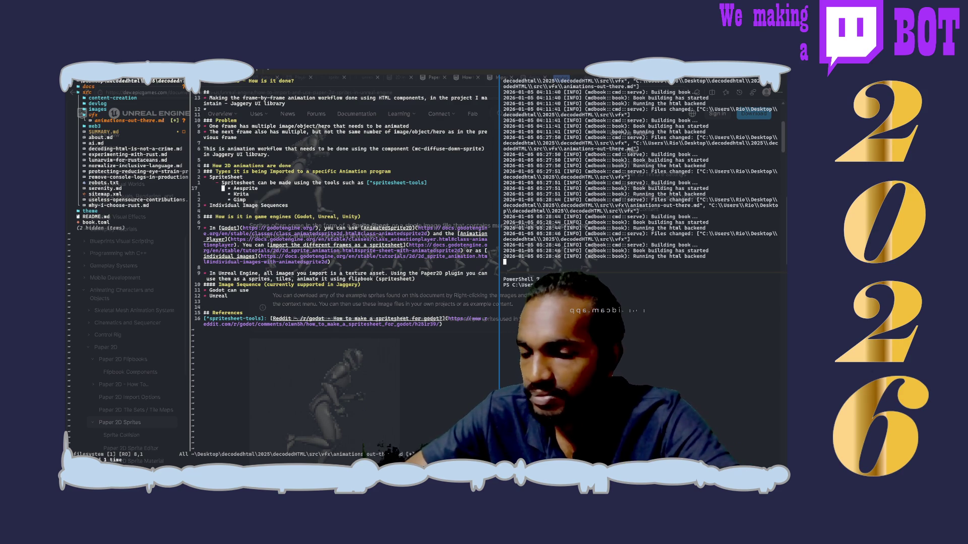
{"action": "type", "text": ":w"}
{"action": "key", "text": "Return"}
- Delete the blank line under the game-engines heading and save animations-out-there.md
{"action": "key", "text": "j"}
{"action": "key", "text": "j"}
{"action": "key", "text": "j"}
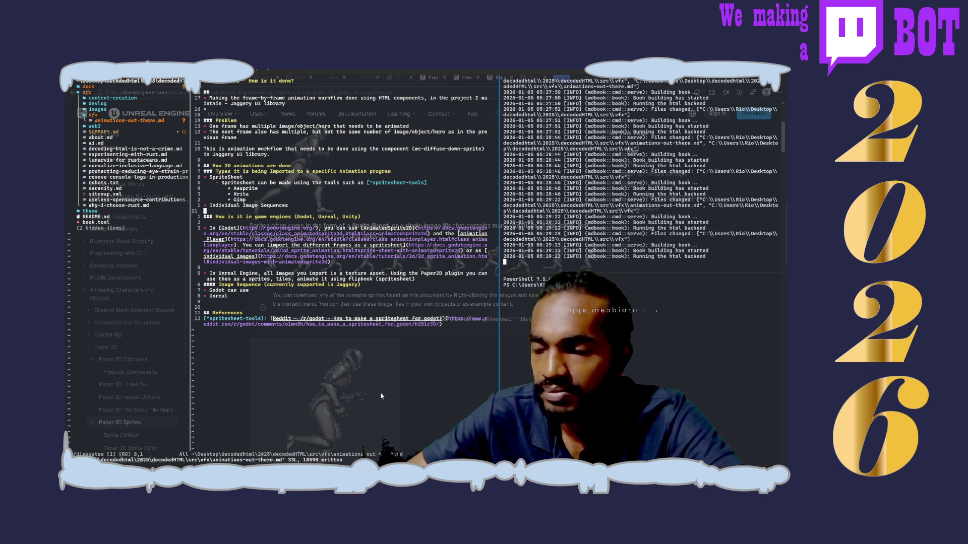
{"action": "key", "text": "j"}
{"action": "key", "text": "j"}
{"action": "key", "text": "j"}
{"action": "key", "text": "dollar"}
{"action": "key", "text": "k"}
{"action": "key", "text": "k"}
{"action": "key", "text": "k"}
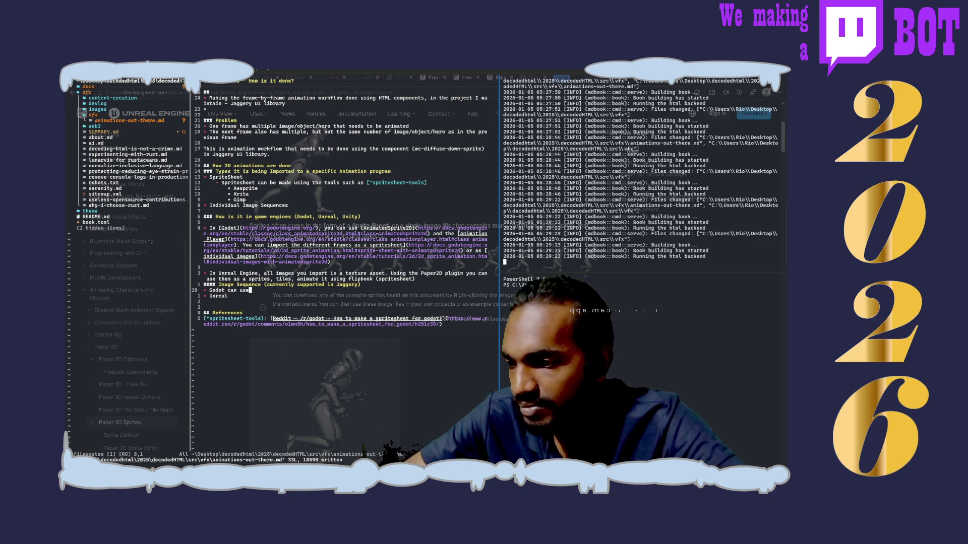
{"action": "key", "text": "k"}
{"action": "key", "text": "k"}
{"action": "key", "text": "d"}
{"action": "key", "text": "d"}
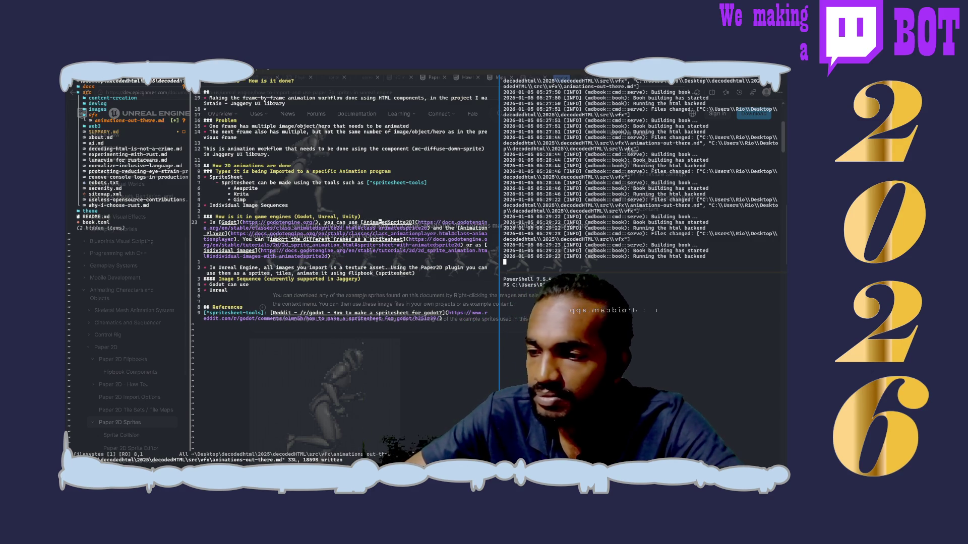
{"action": "type", "text": ":w"}
{"action": "key", "text": "Return"}
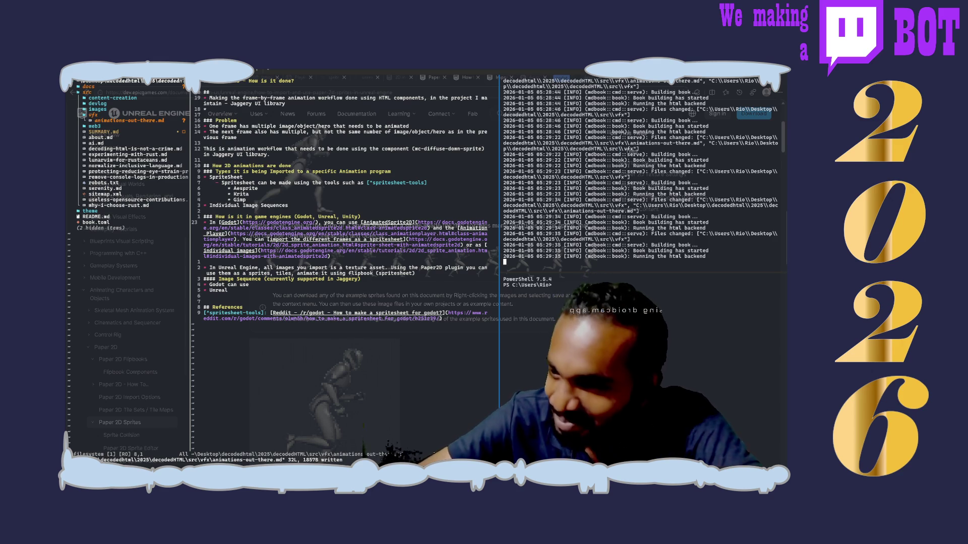
{"action": "left_click", "coordinate": [381, 392]}
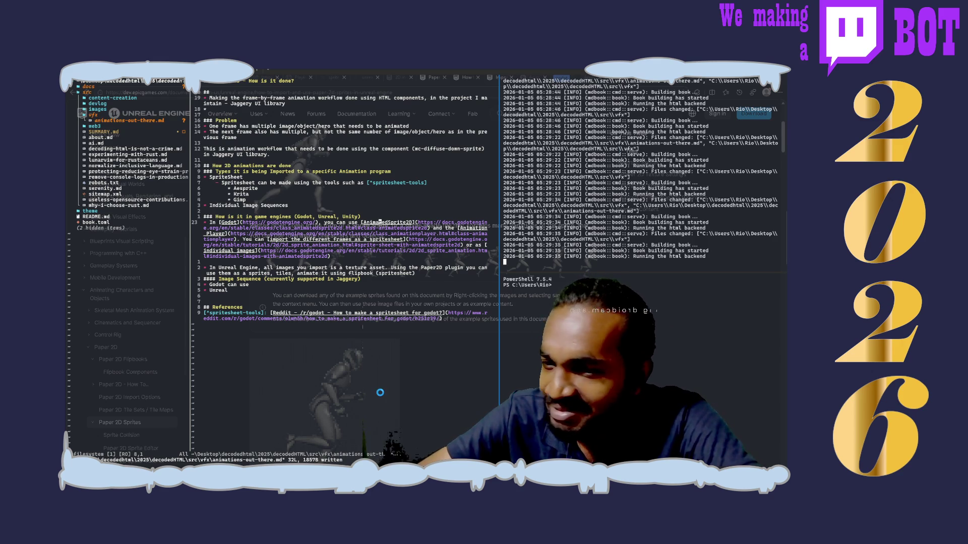
{"action": "left_click", "coordinate": [400, 283]}
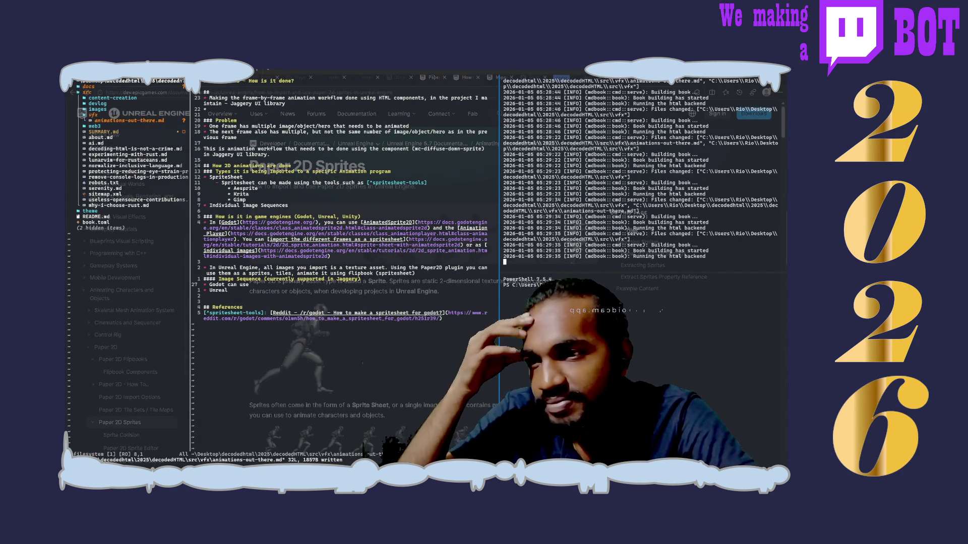
- Go back to the Paper 2D overview page and scroll through its content
{"action": "key", "text": "alt+Left"}
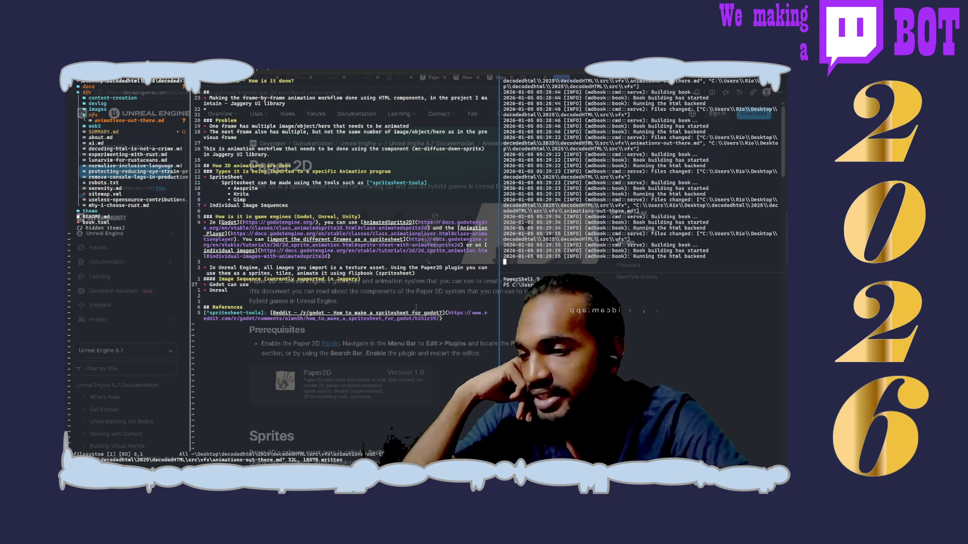
{"action": "scroll", "coordinate": [385, 325], "scroll_direction": "down", "scroll_amount": 5}
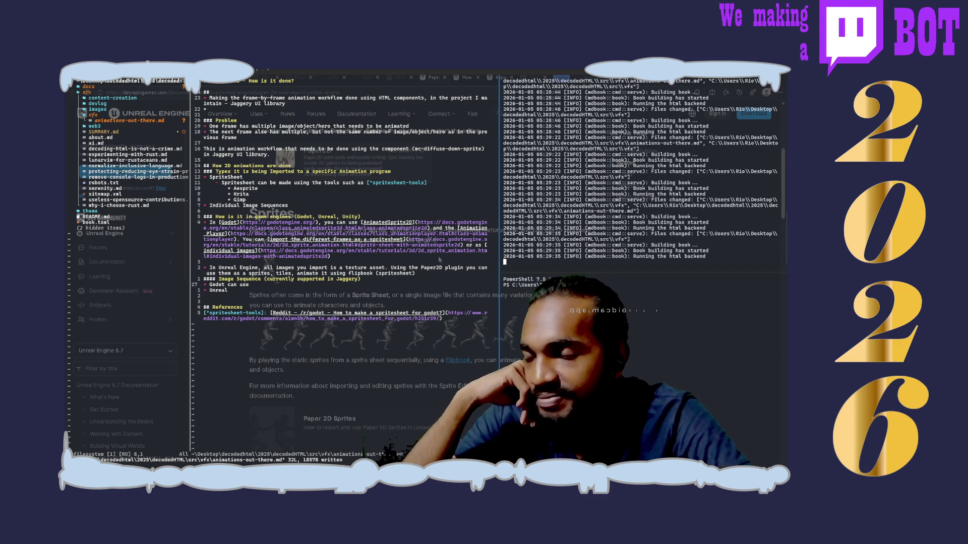
{"action": "scroll", "coordinate": [438, 259], "scroll_direction": "down", "scroll_amount": 5}
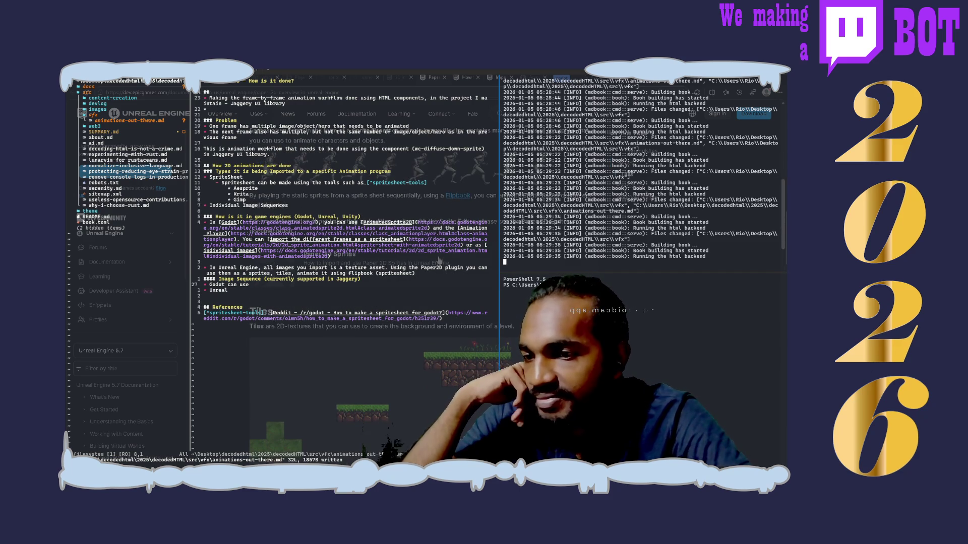
{"action": "scroll", "coordinate": [439, 260], "scroll_direction": "up", "scroll_amount": 5}
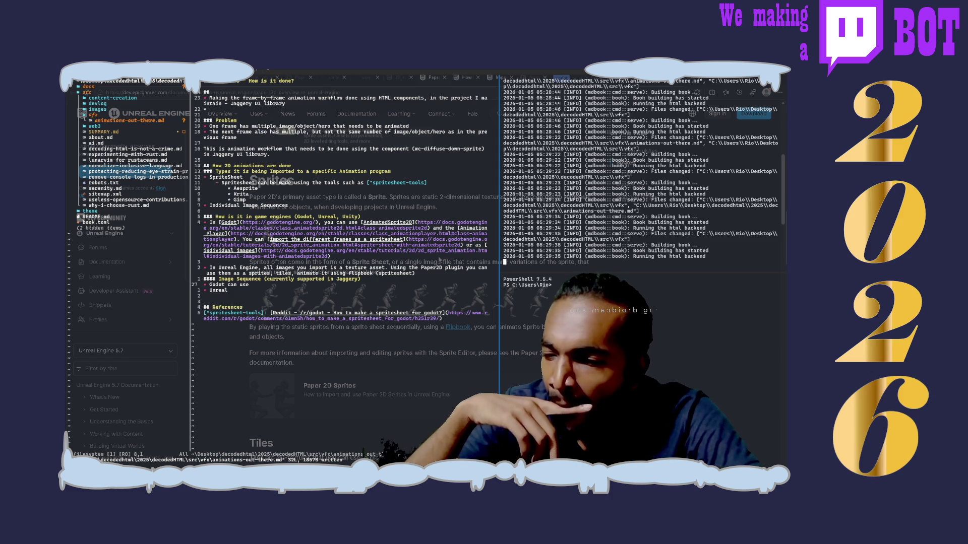
{"action": "scroll", "coordinate": [439, 259], "scroll_direction": "down", "scroll_amount": 2}
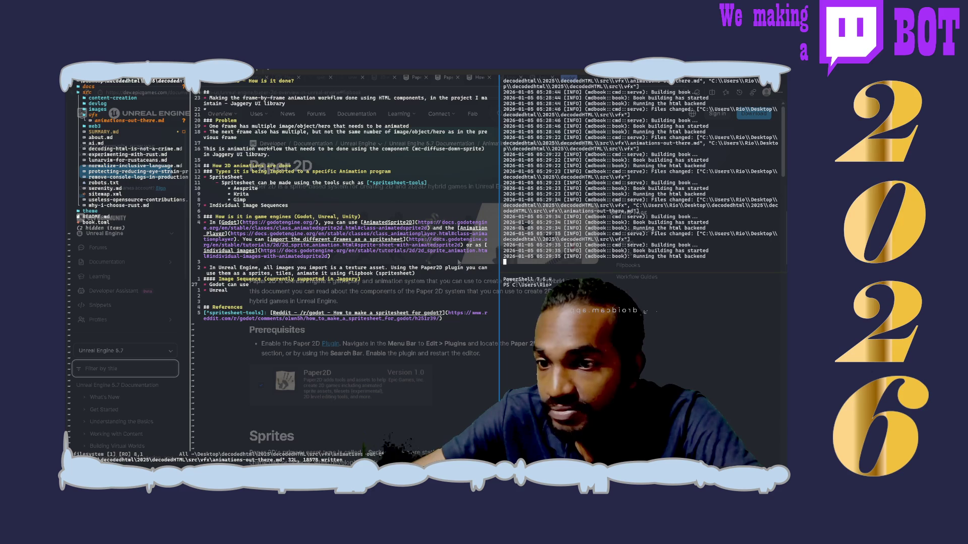
{"action": "scroll", "coordinate": [459, 262], "scroll_direction": "down", "scroll_amount": 5}
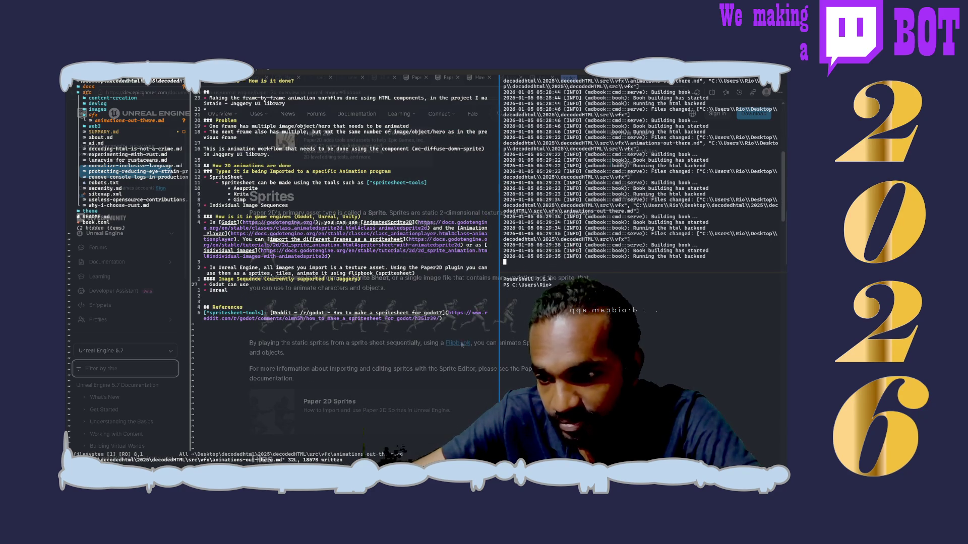
{"action": "scroll", "coordinate": [461, 338], "scroll_direction": "up", "scroll_amount": 5}
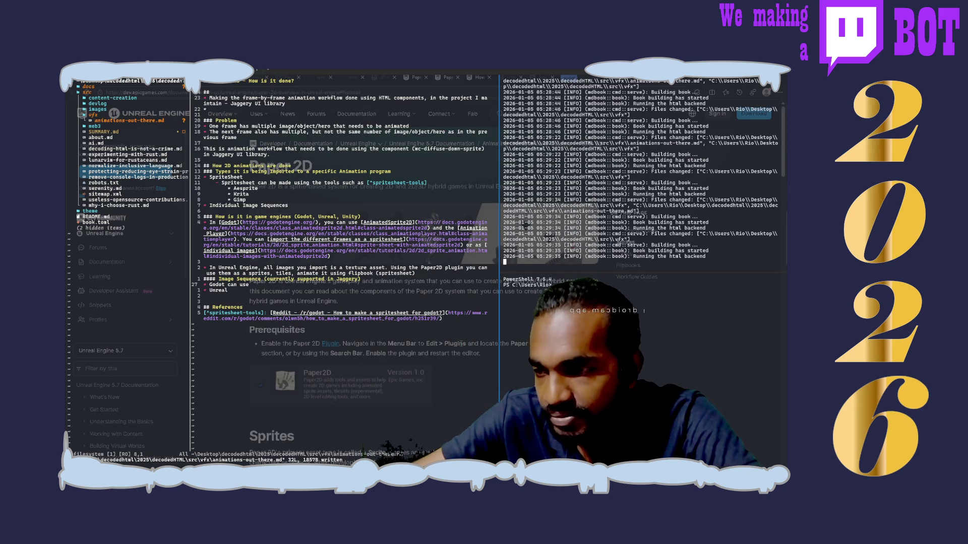
{"action": "scroll", "coordinate": [462, 343], "scroll_direction": "up", "scroll_amount": 2}
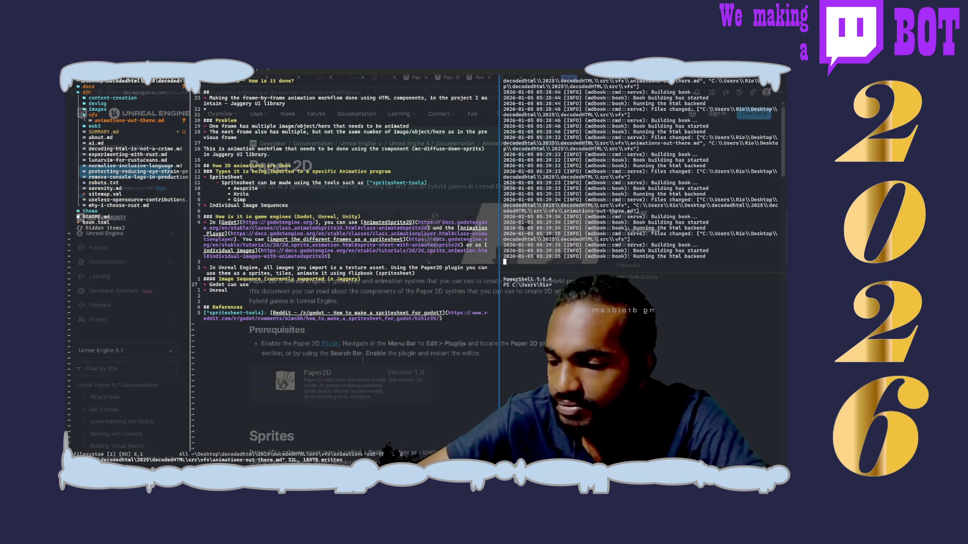
{"action": "scroll", "coordinate": [462, 343], "scroll_direction": "down", "scroll_amount": 5}
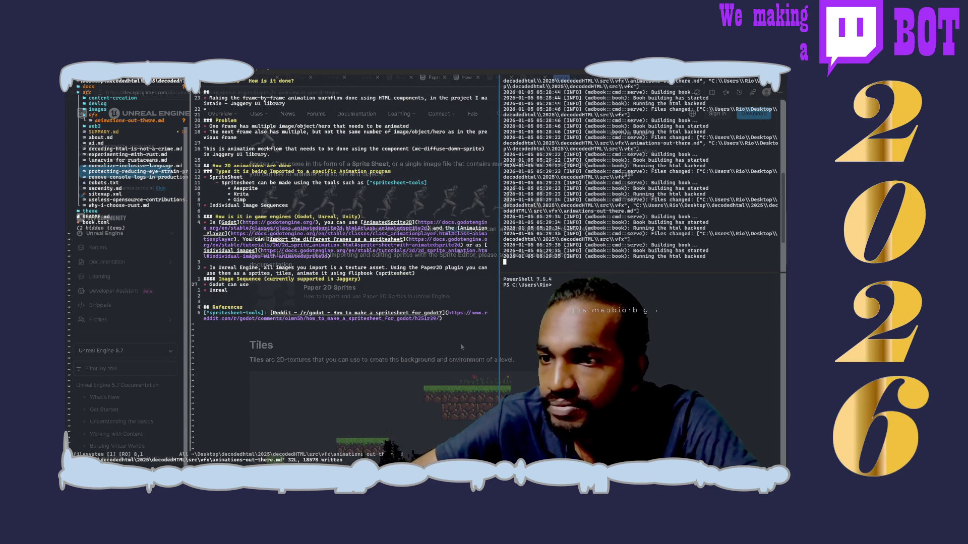
- Return to the 2D in Unreal Engine page and scroll down to its Flipbooks section
{"action": "key", "text": "alt+Left"}
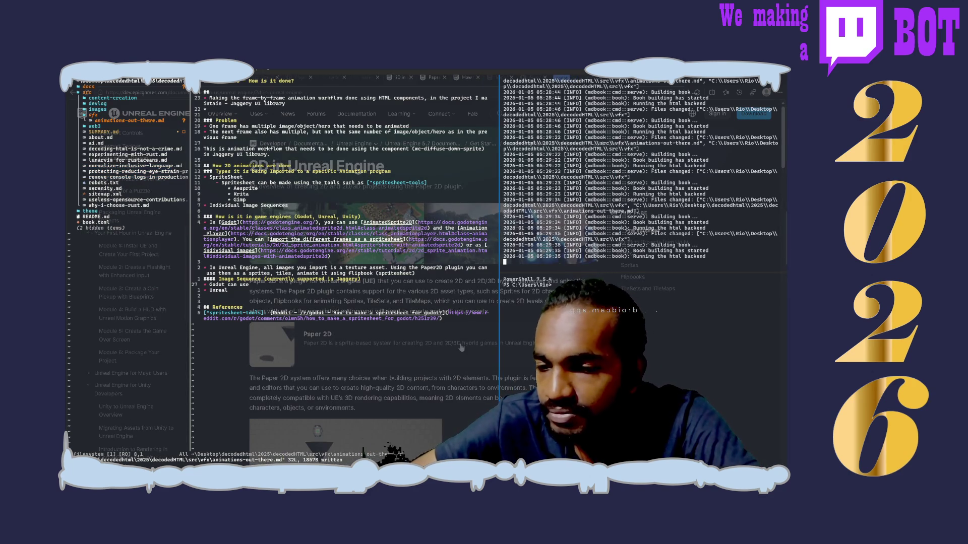
{"action": "scroll", "coordinate": [462, 347], "scroll_direction": "down", "scroll_amount": 10}
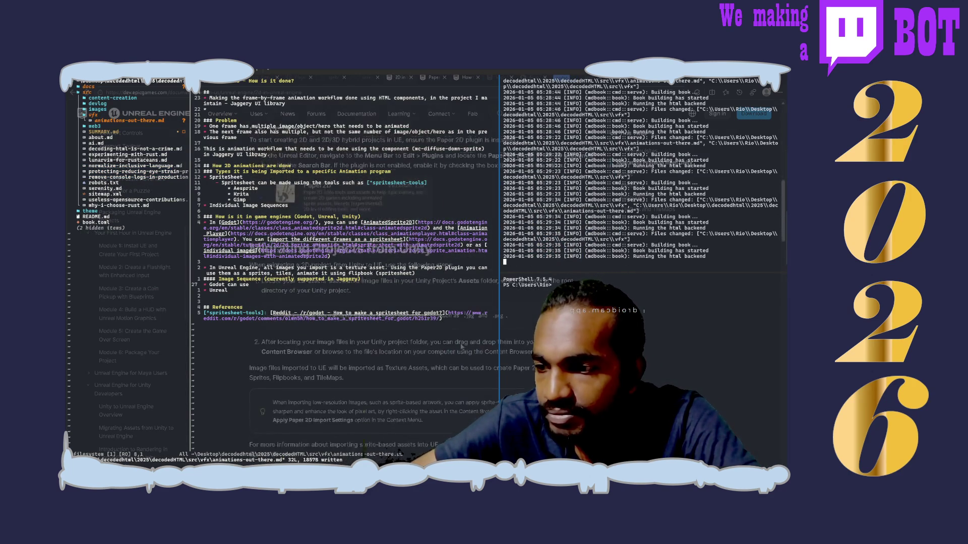
{"action": "scroll", "coordinate": [461, 347], "scroll_direction": "down", "scroll_amount": 2}
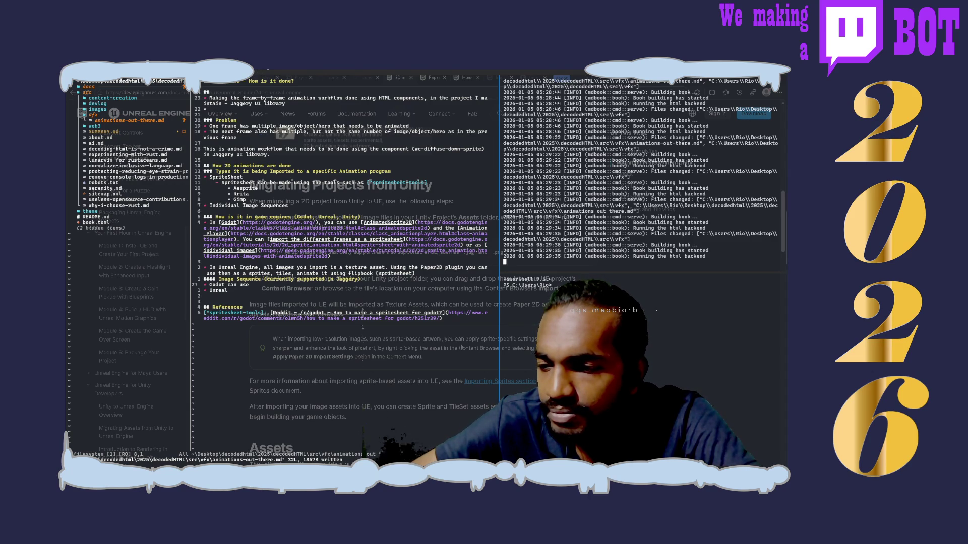
{"action": "scroll", "coordinate": [461, 348], "scroll_direction": "down", "scroll_amount": 10}
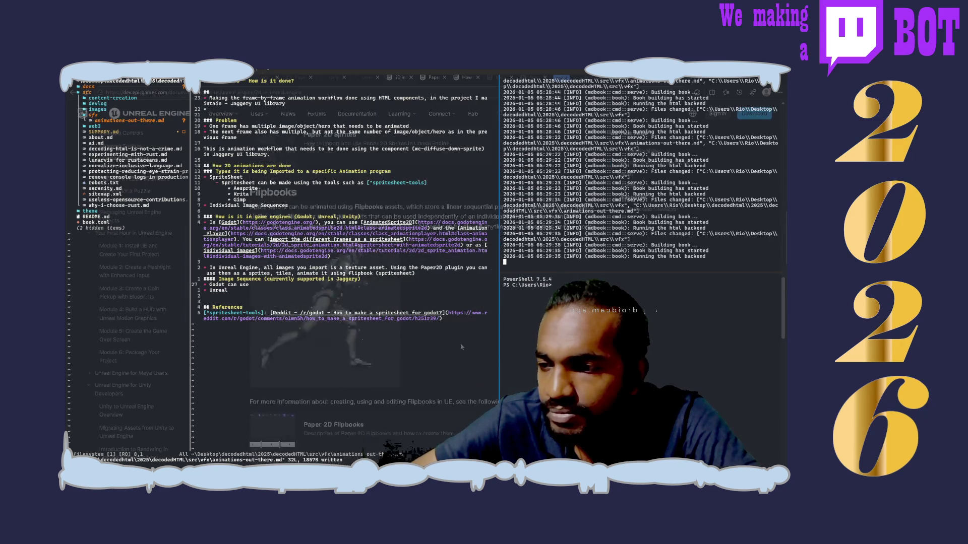
{"action": "scroll", "coordinate": [462, 348], "scroll_direction": "down", "scroll_amount": 1}
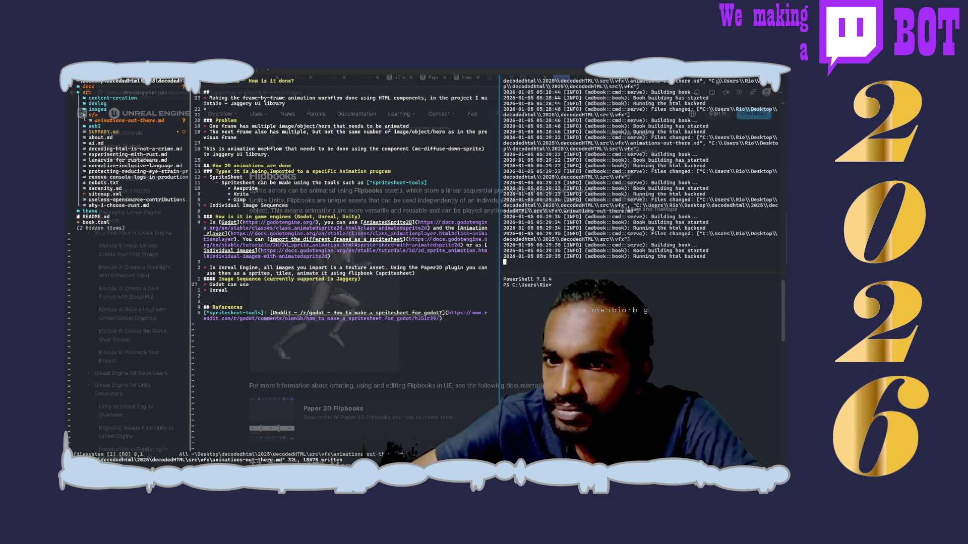
{"action": "key", "text": "ctrl+t"}
- In a new tab, start a YouTube search from the address bar for 'unreal anima'
{"action": "type", "text": "you"}
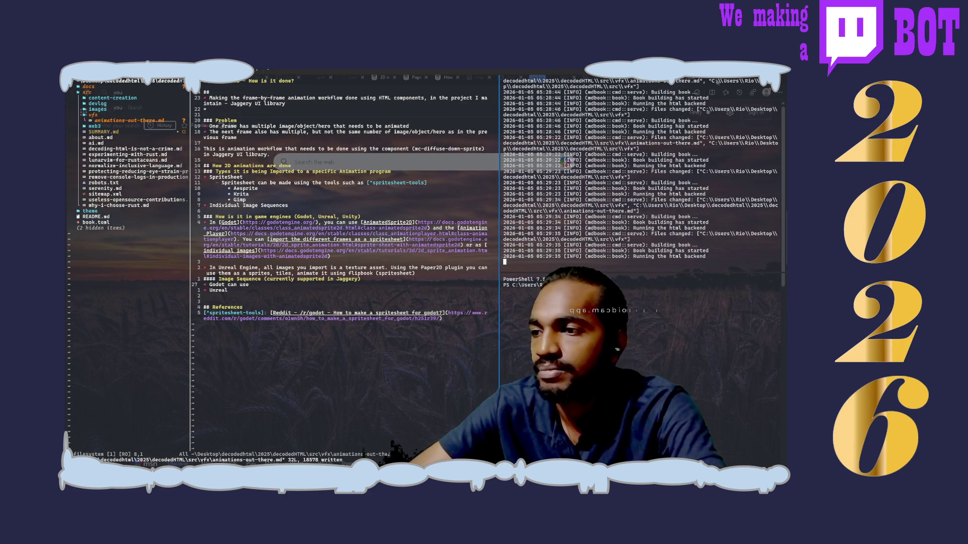
{"action": "type", "text": "tube.com"}
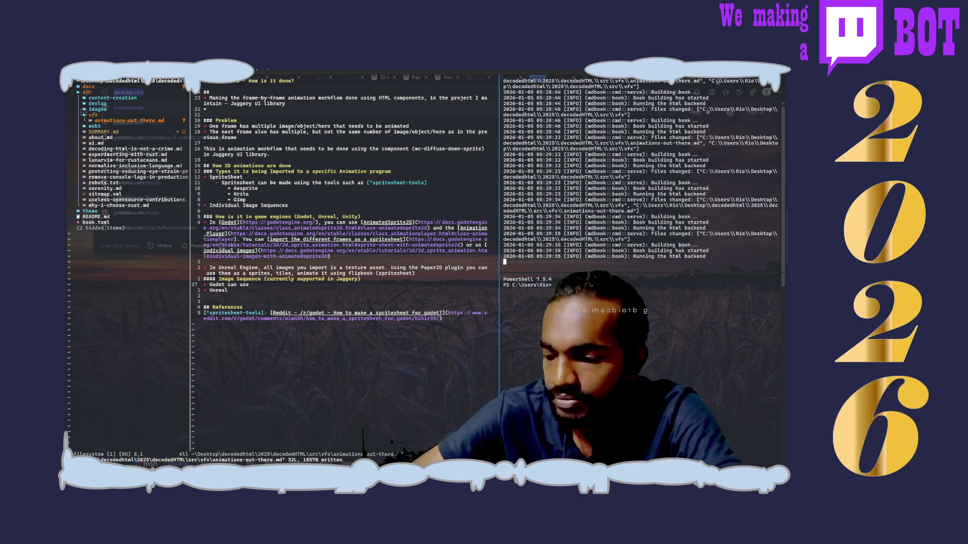
{"action": "key", "text": "Tab"}
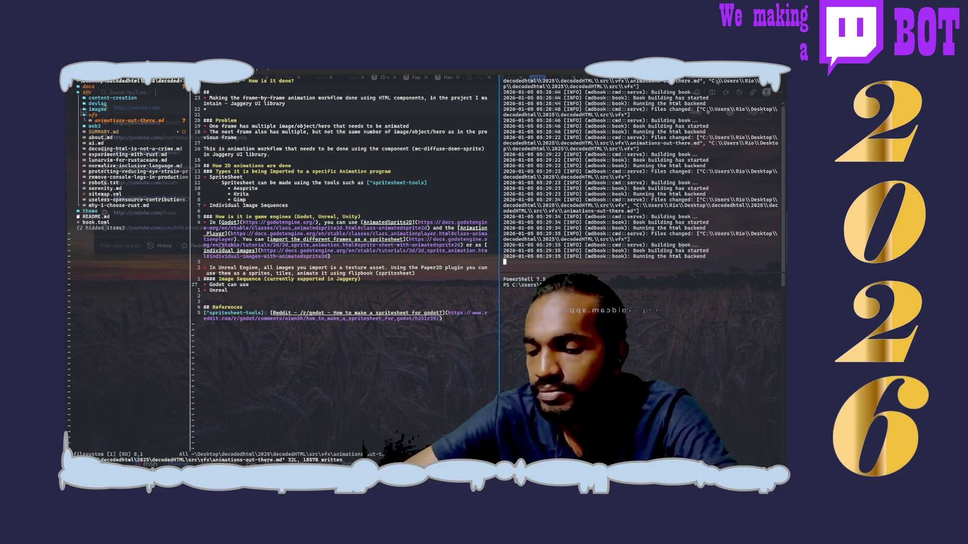
{"action": "type", "text": "unreal"}
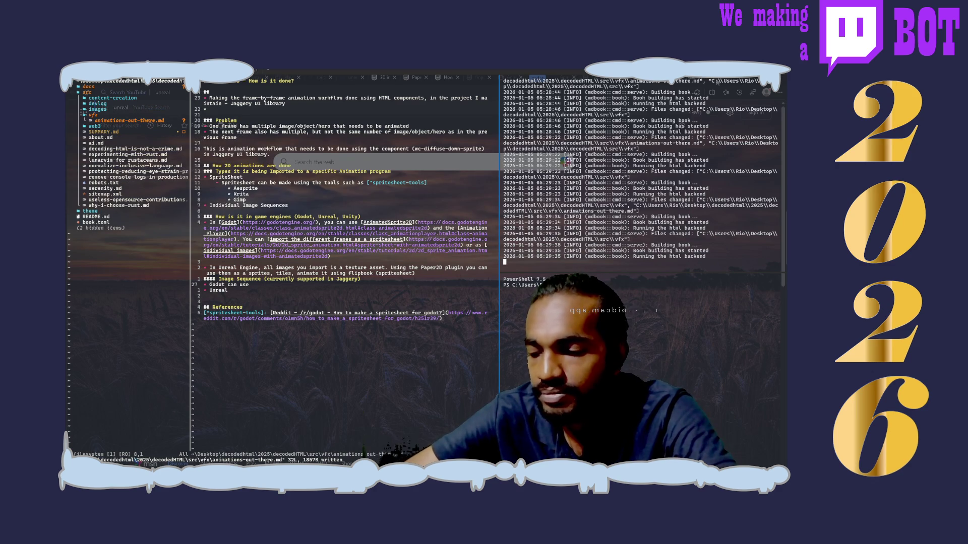